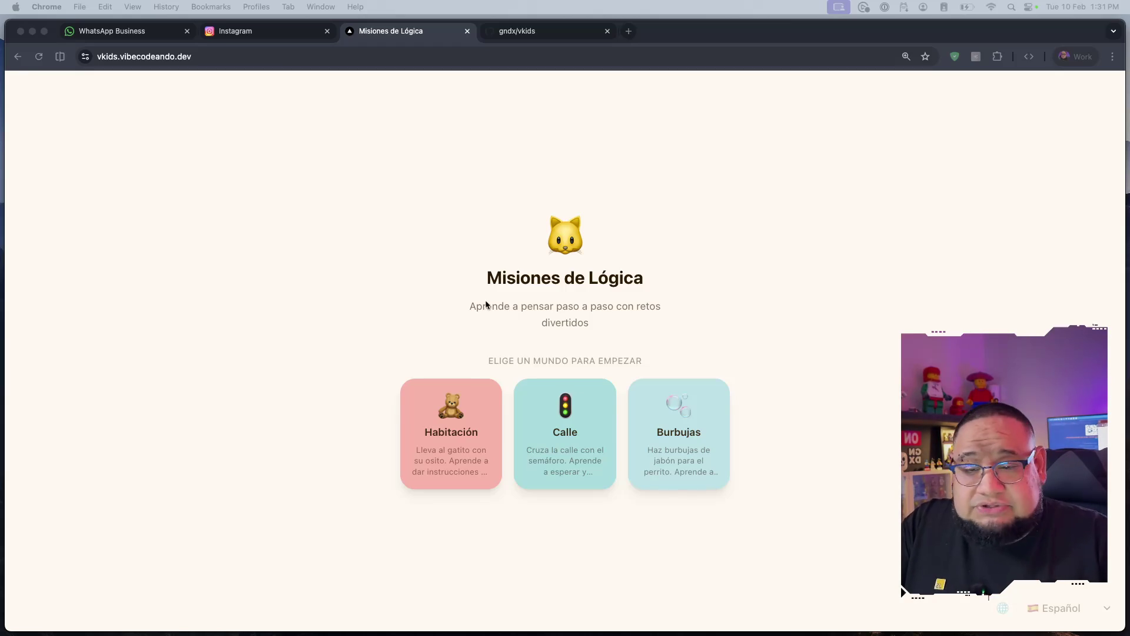
Open level 1 'Tres pasitos' in the Habitación world and show its parents' guide.
left_click(443, 457)
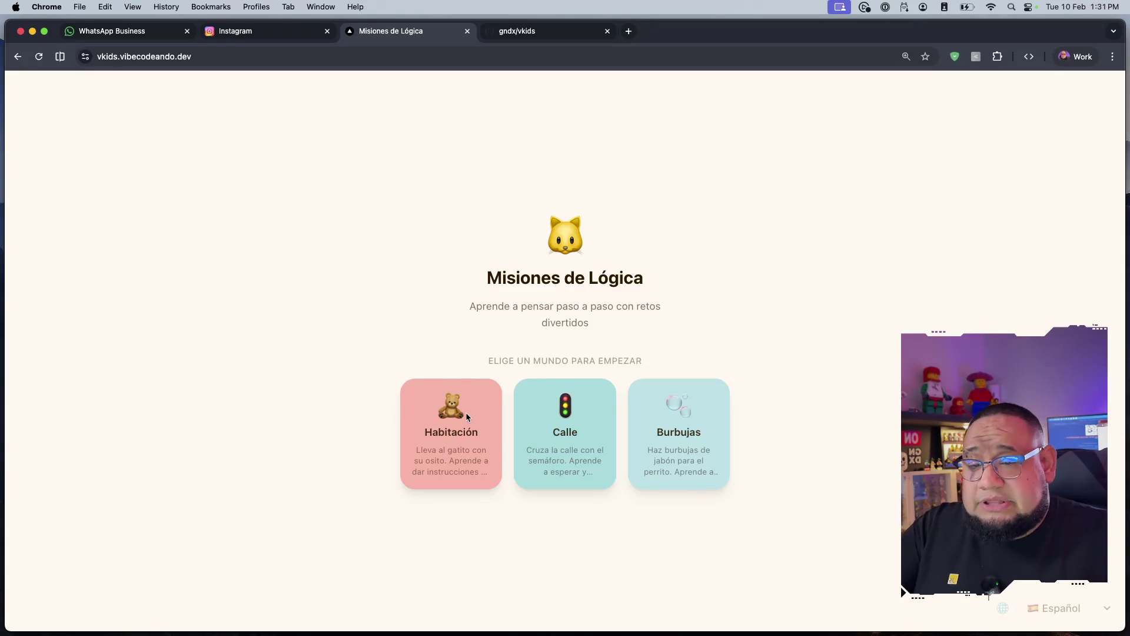
left_click(417, 417)
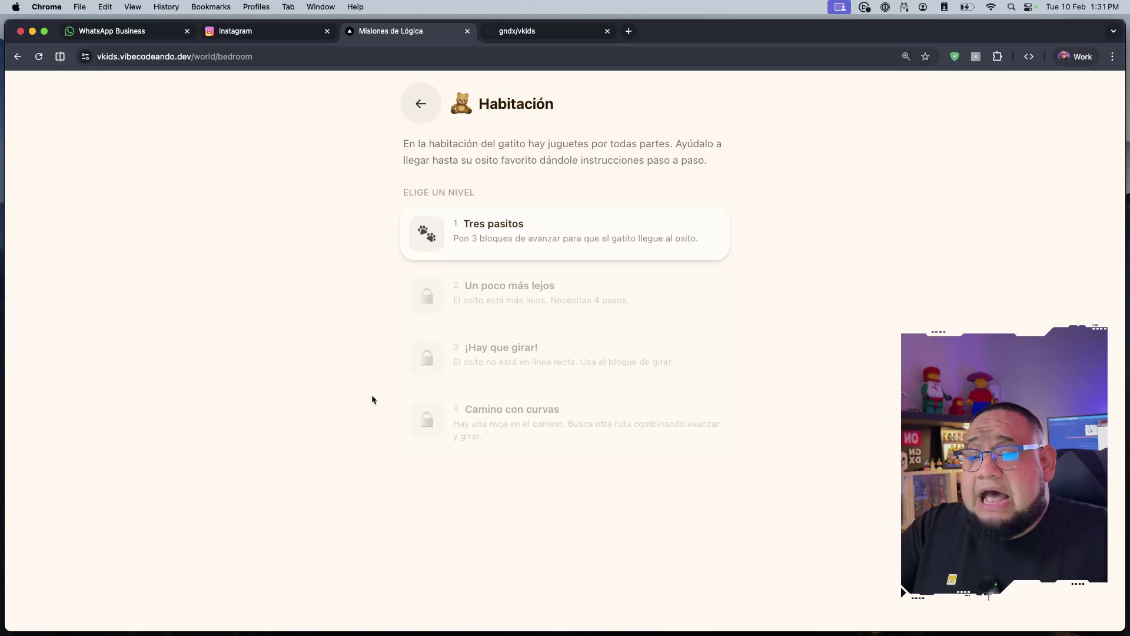
left_click(531, 231)
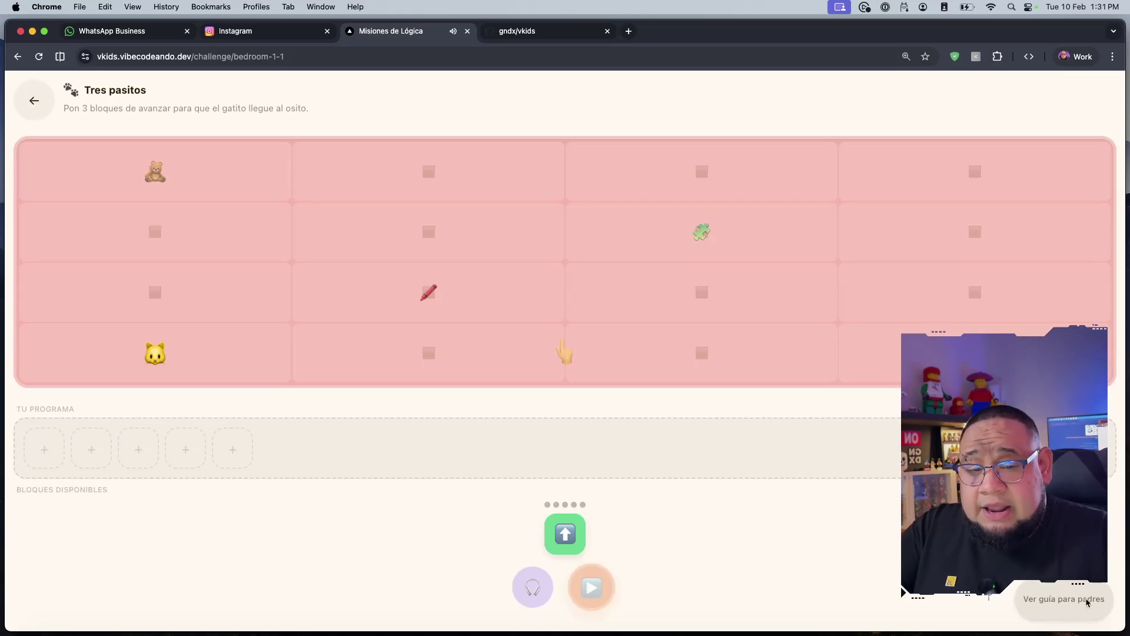
left_click(1065, 601)
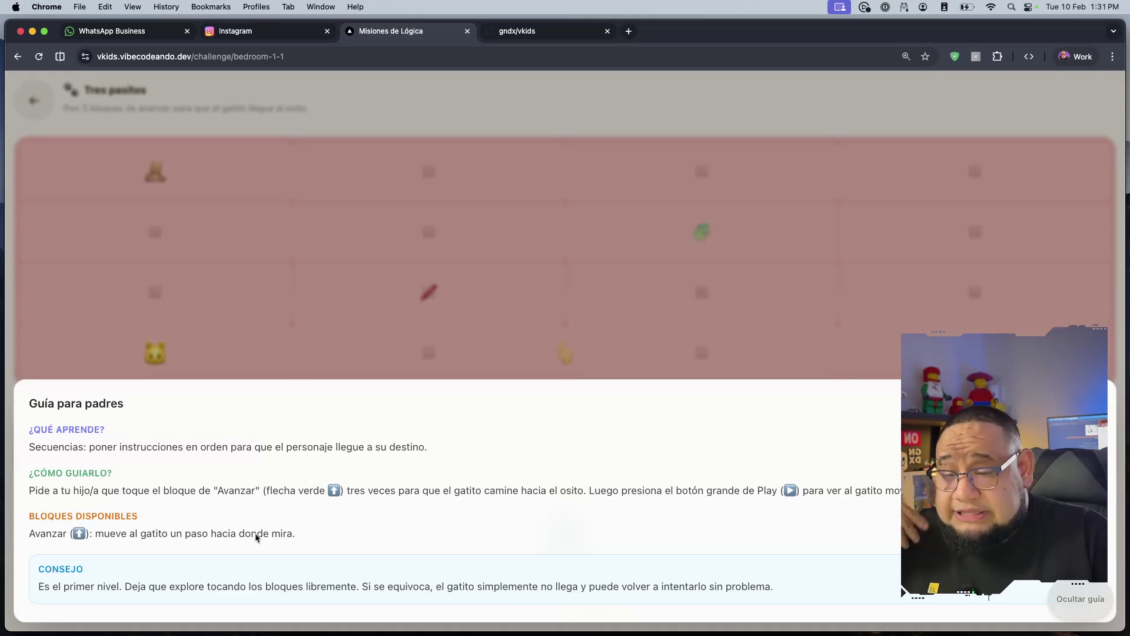
left_click(333, 299)
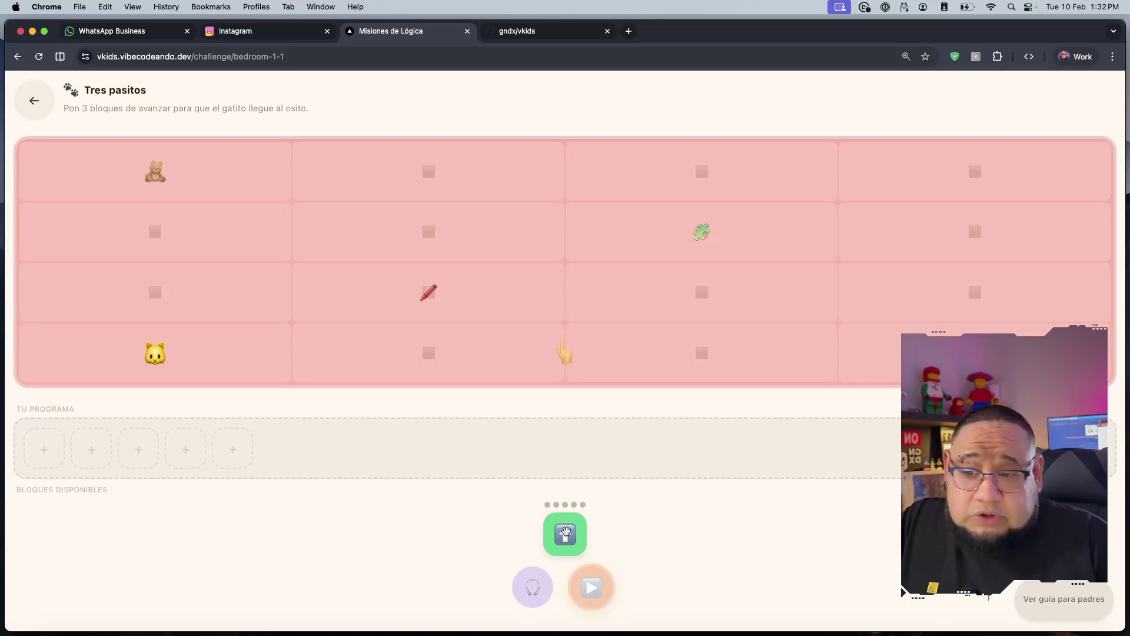
Build a program of three Avanzar blocks and run it so the cat reaches the teddy bear.
left_click(566, 533)
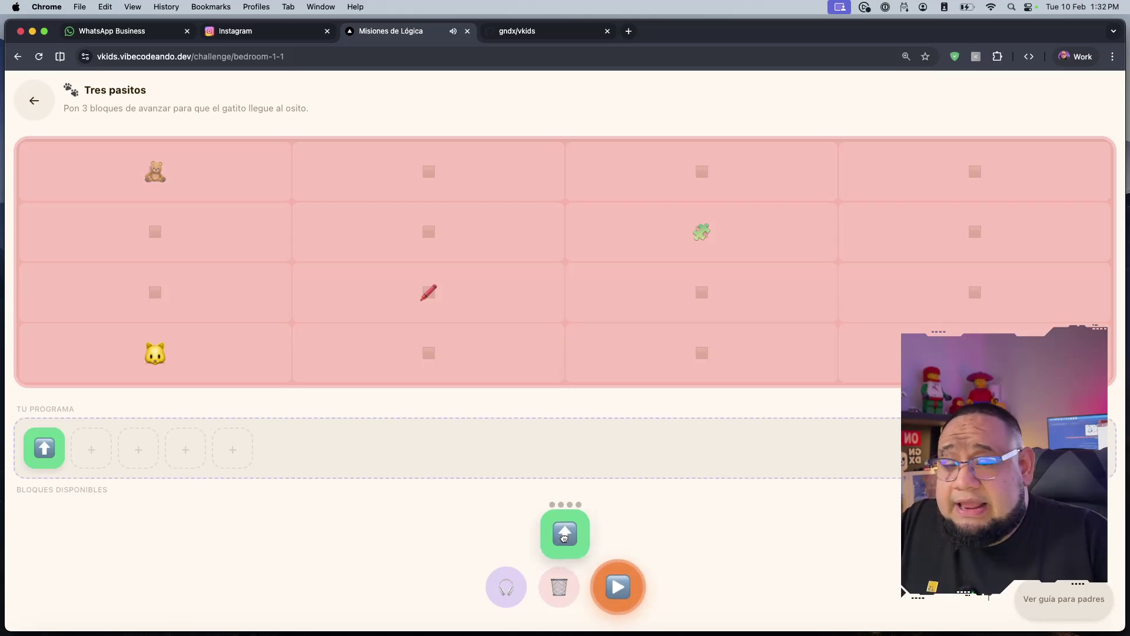
left_click(565, 535)
left_click(566, 534)
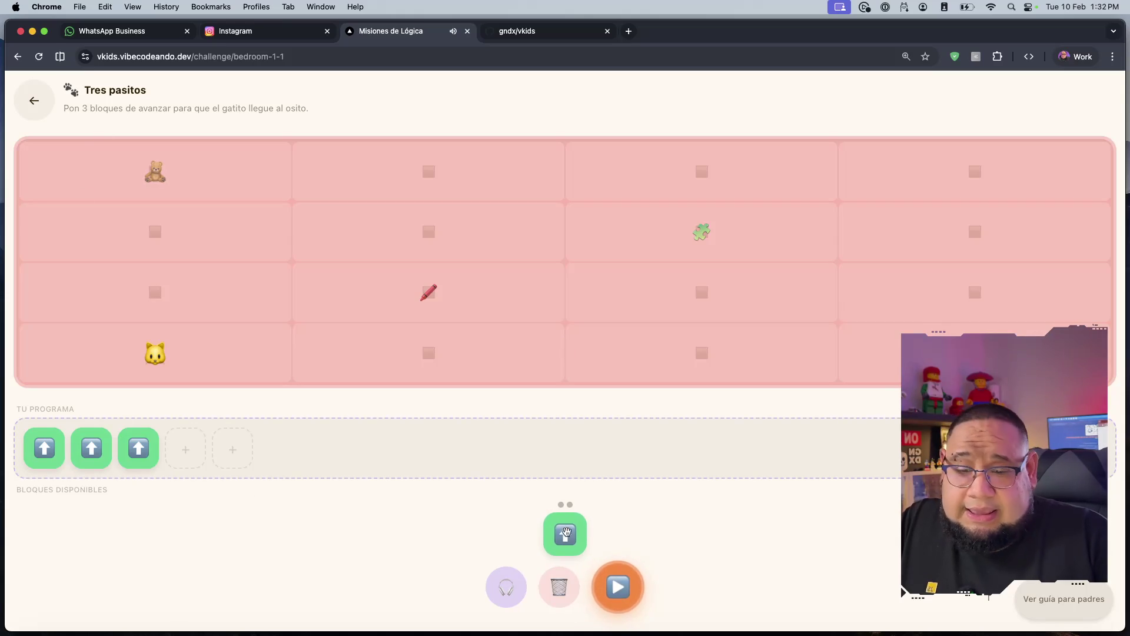
left_click(620, 590)
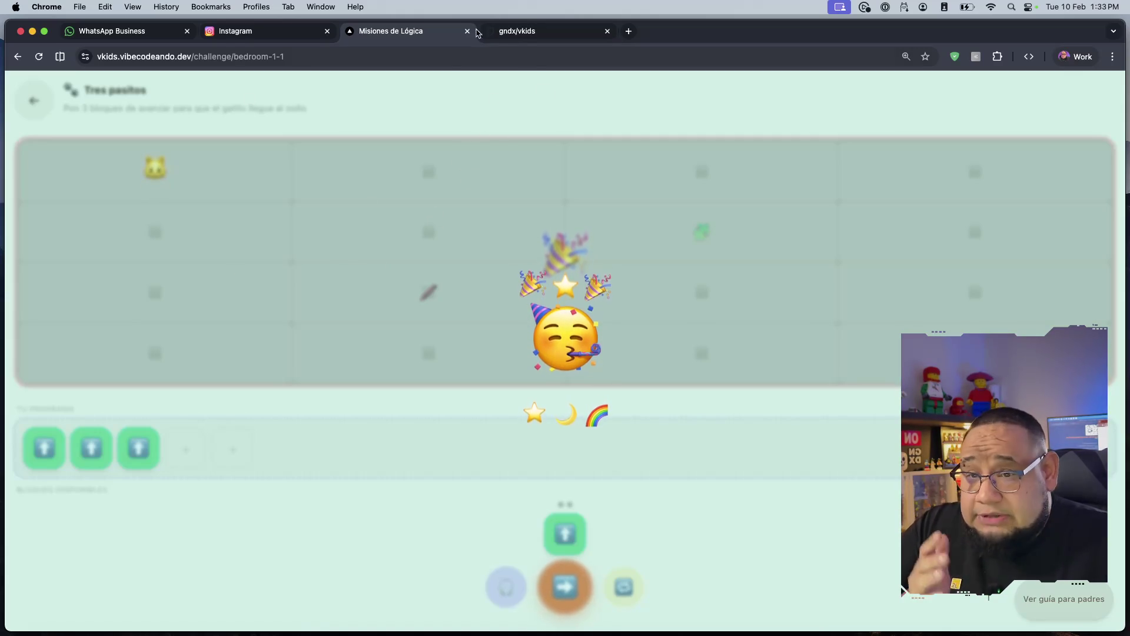
Switch to the vkids GitHub repository tab and copy its web address.
left_click(518, 31)
key("super+l")
key("super+c")
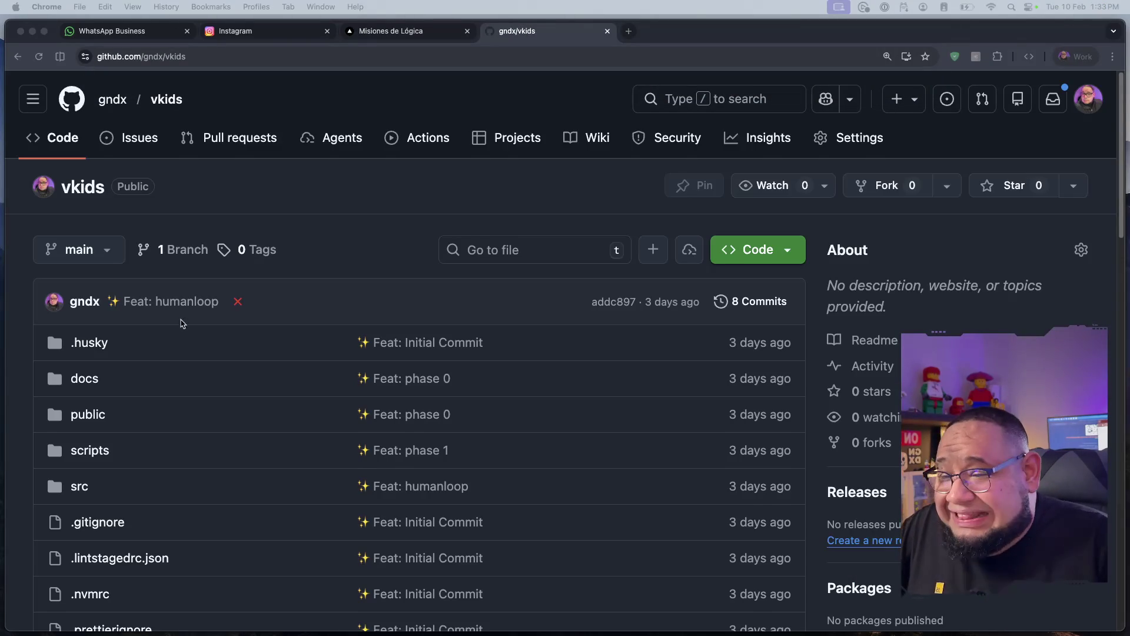
Open docs/DEVELOPER-PLAN.md in the vkids repository and preview its contents.
scroll(135, 351, "down", 3)
left_click(98, 297)
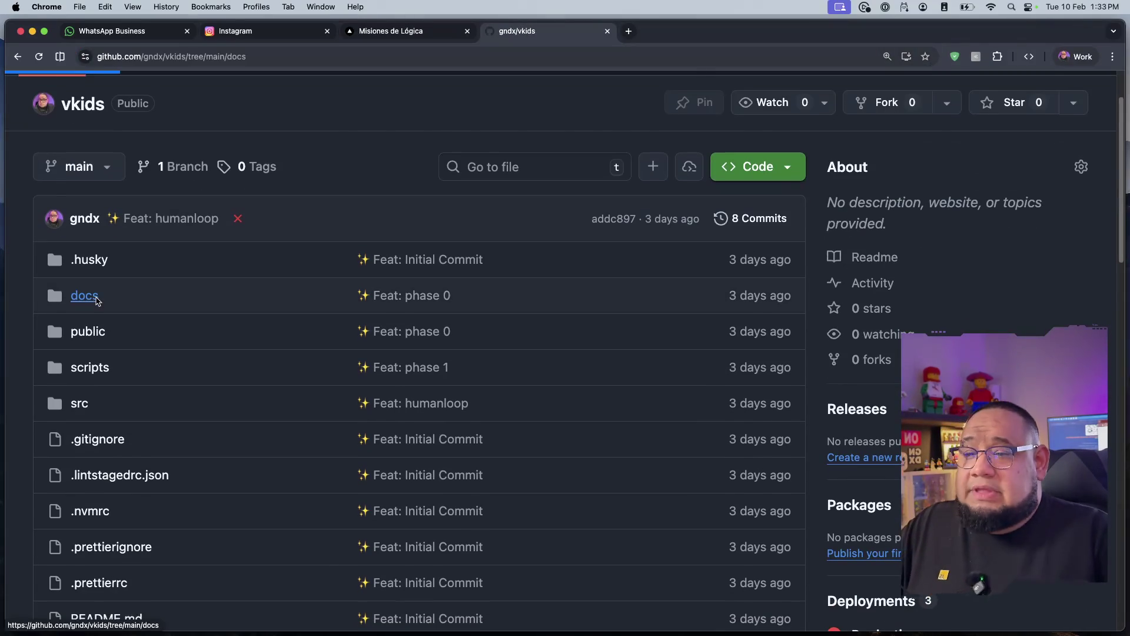
left_click(116, 360)
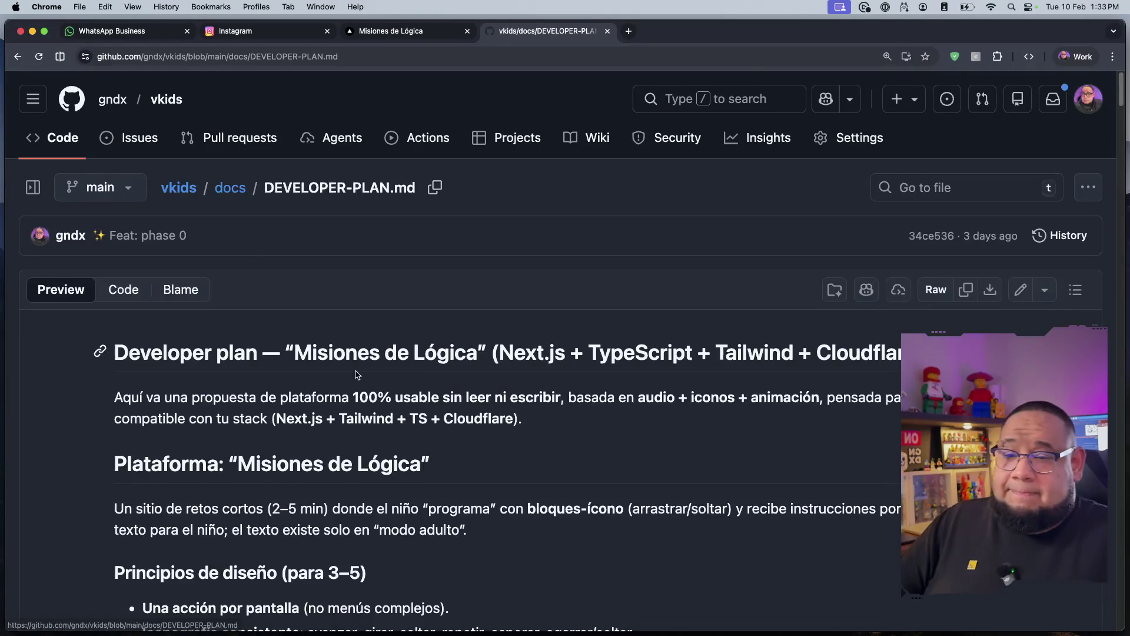
scroll(357, 374, "down", 5)
scroll(356, 370, "up", 2)
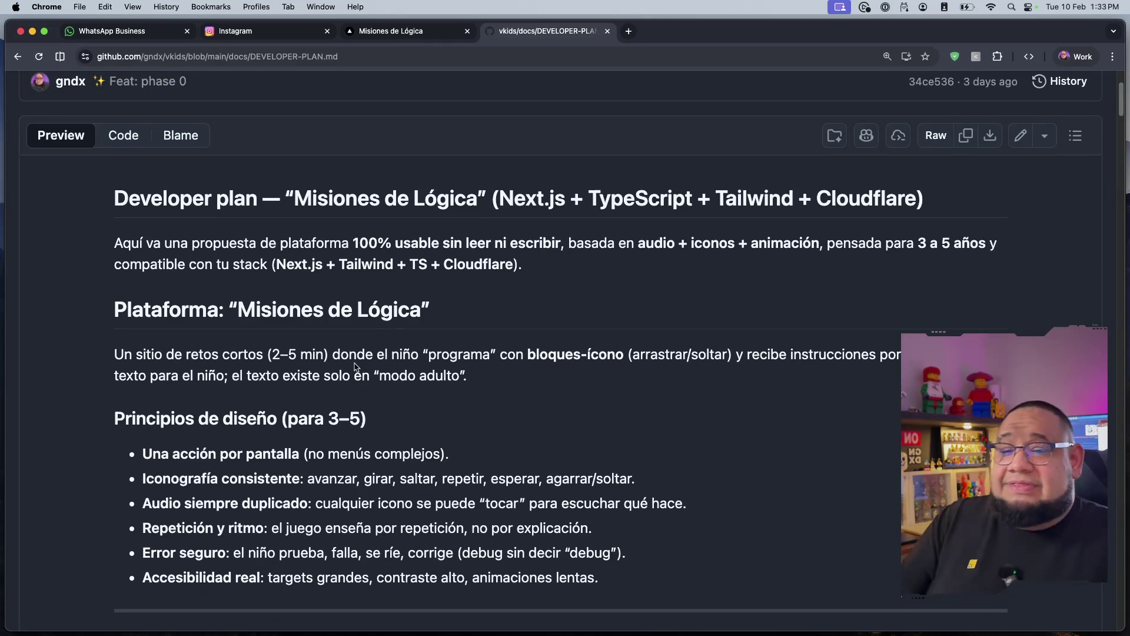
Switch to the terminal app and scroll through its contents.
key("super+Tab")
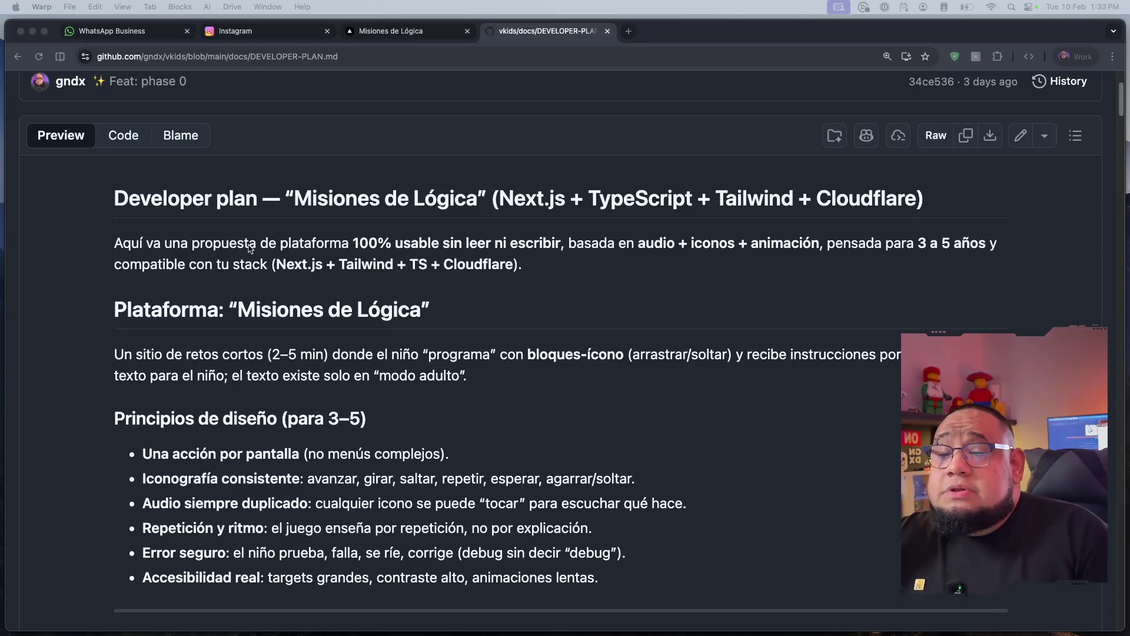
scroll(351, 319, "up", 3)
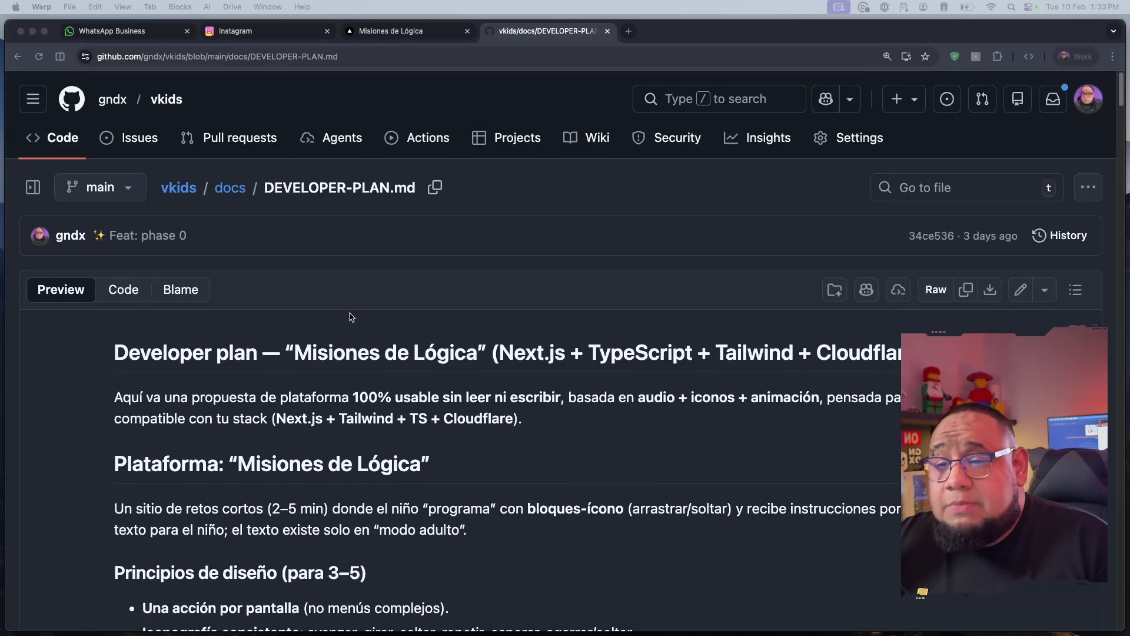
scroll(351, 318, "down", 4)
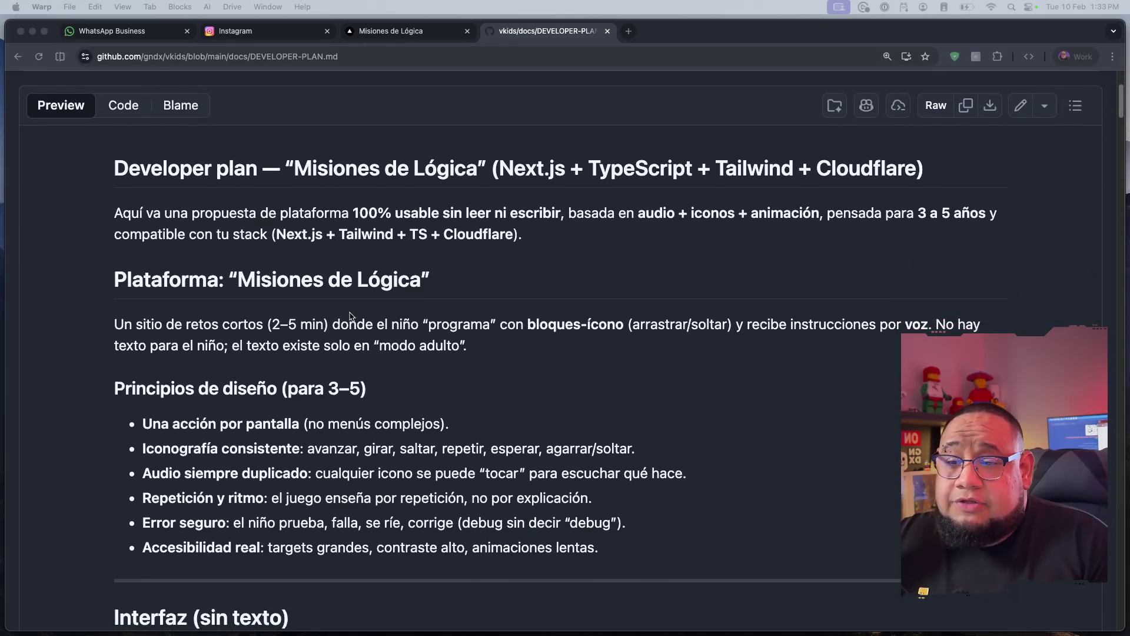
scroll(370, 279, "up", 2)
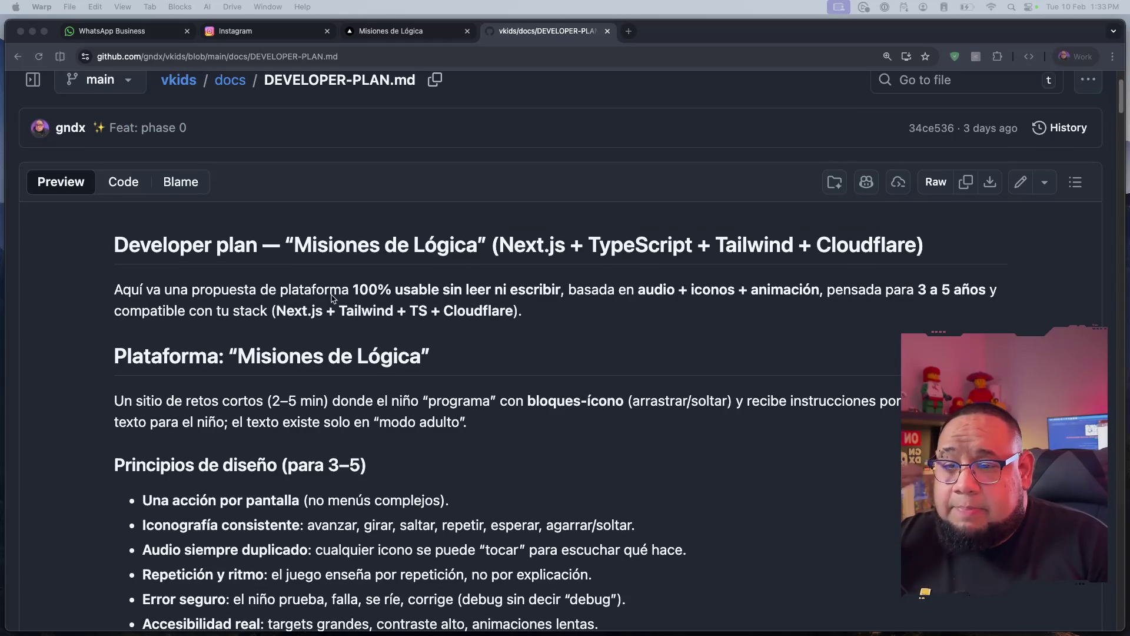
scroll(333, 299, "up", 1)
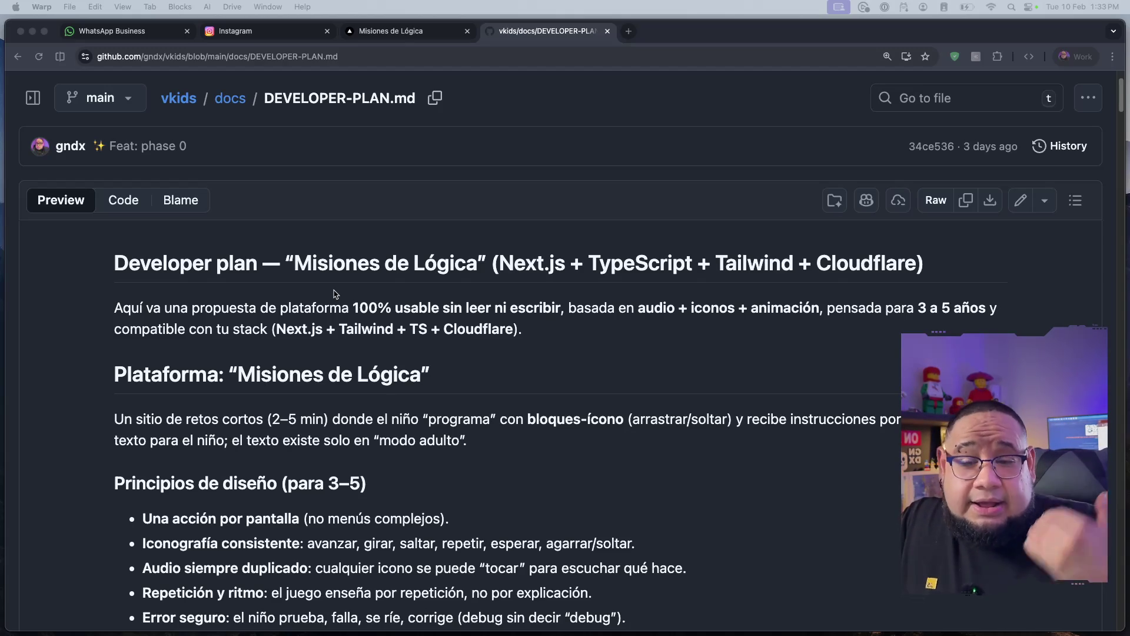
scroll(335, 294, "down", 3)
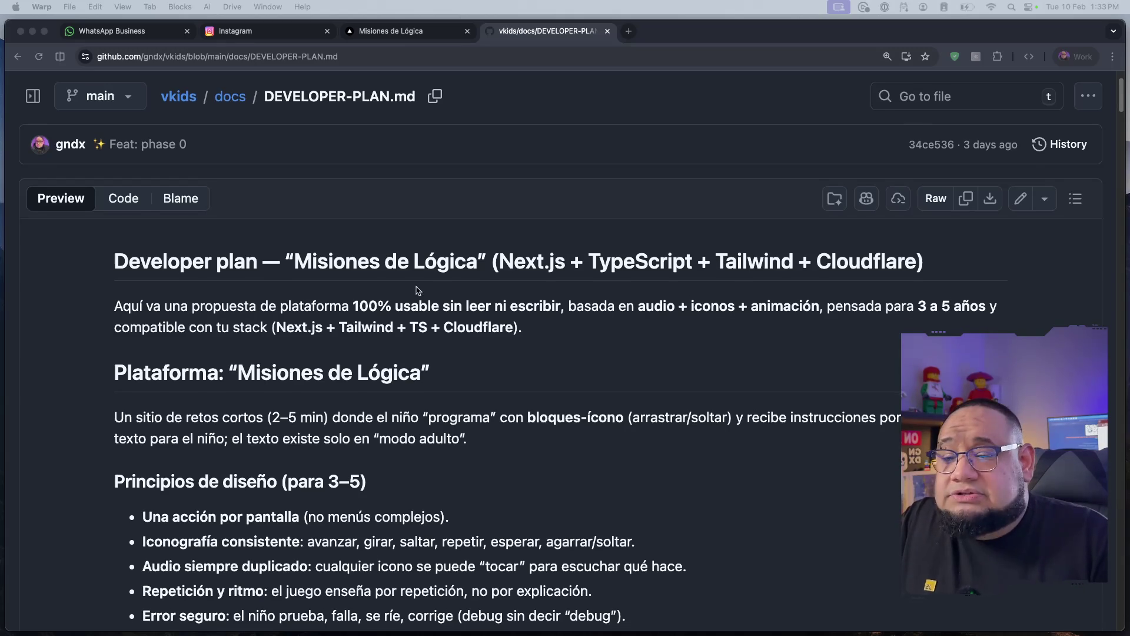
scroll(436, 335, "down", 8)
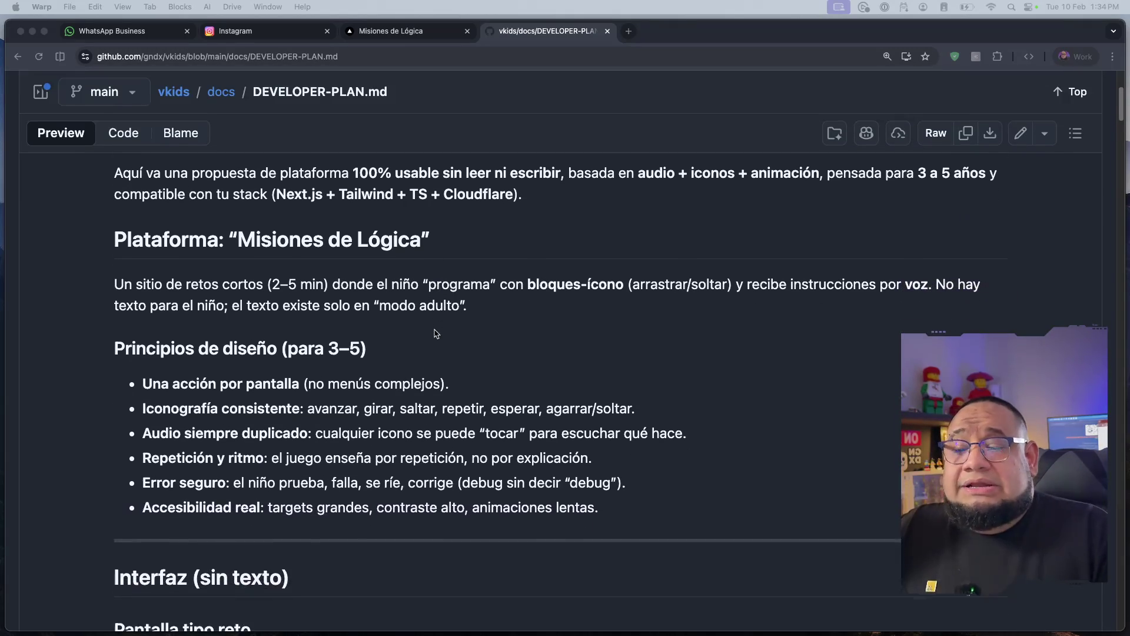
scroll(447, 340, "down", 11)
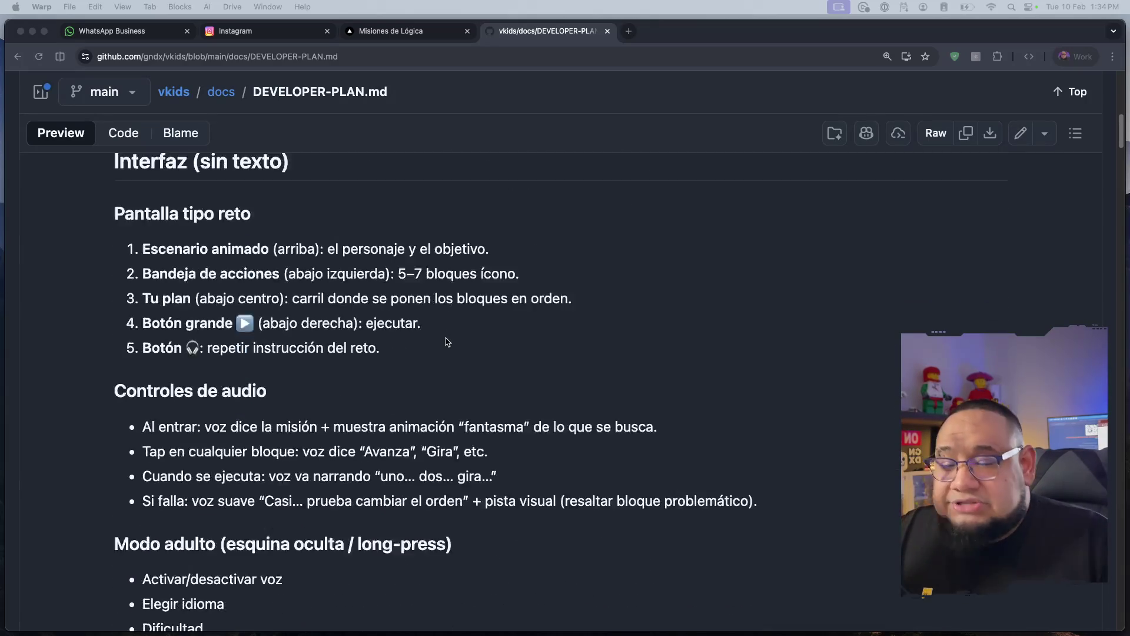
scroll(446, 343, "down", 9)
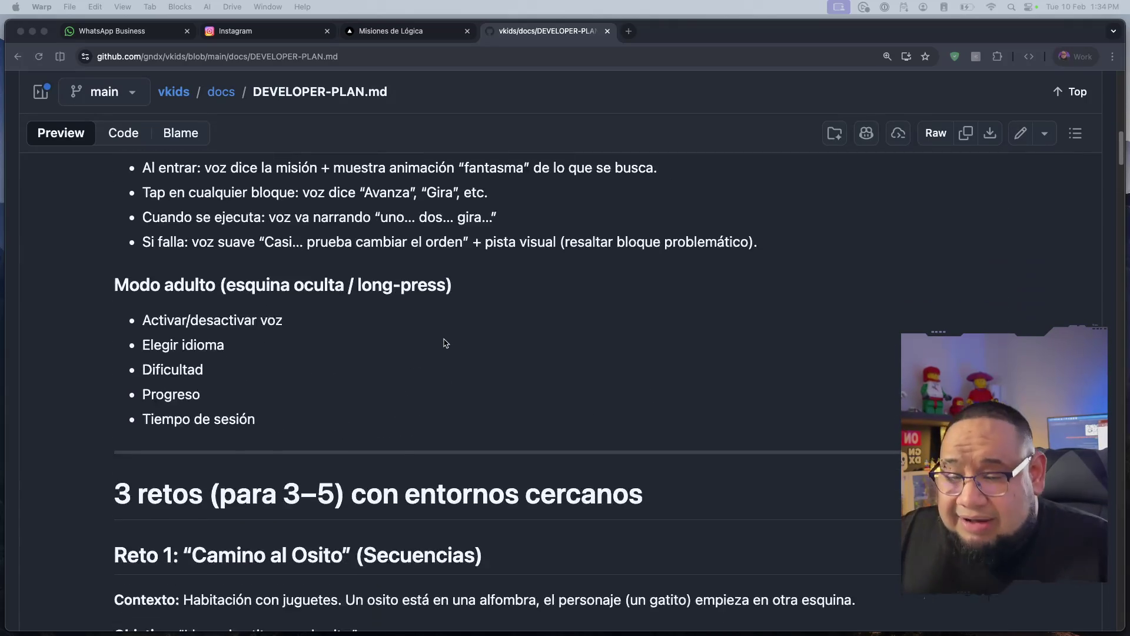
scroll(446, 341, "down", 20)
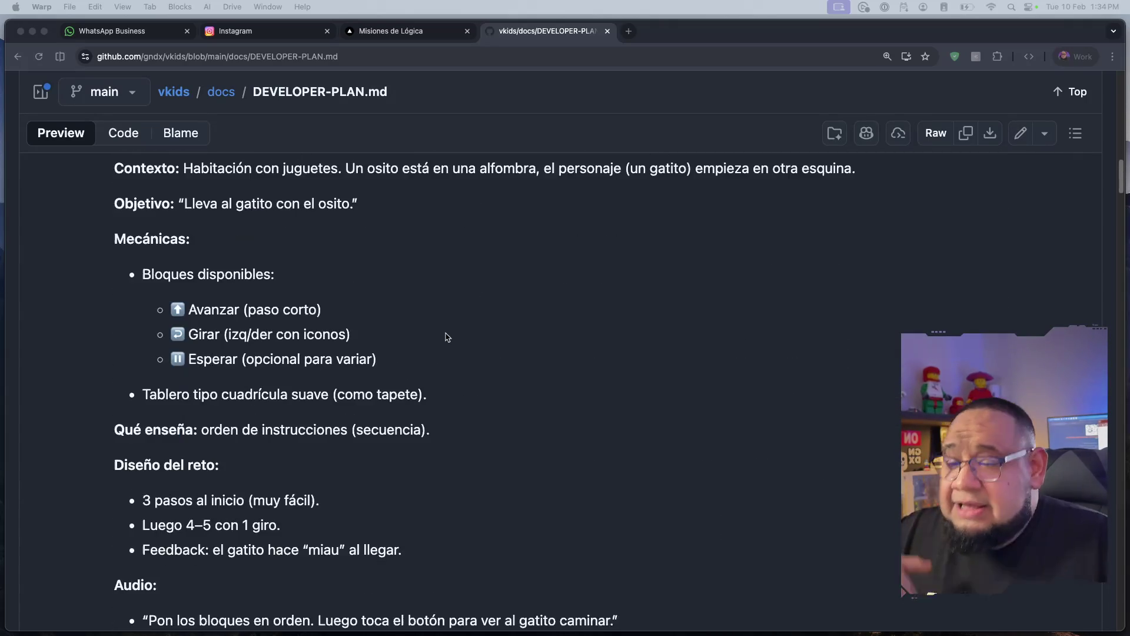
scroll(446, 340, "down", 17)
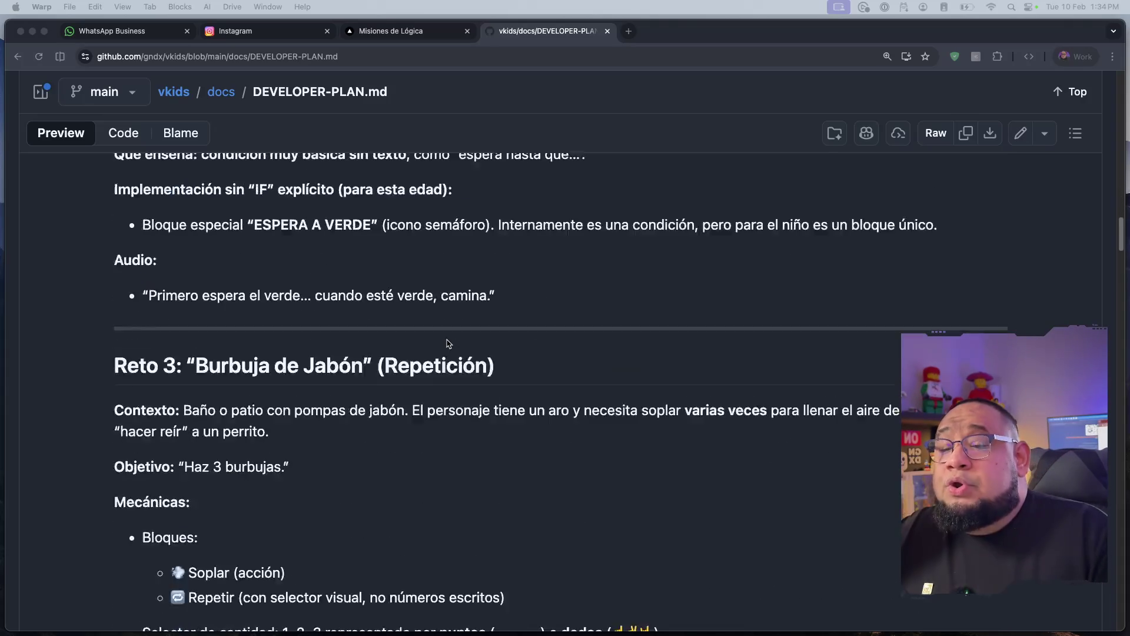
scroll(447, 344, "down", 13)
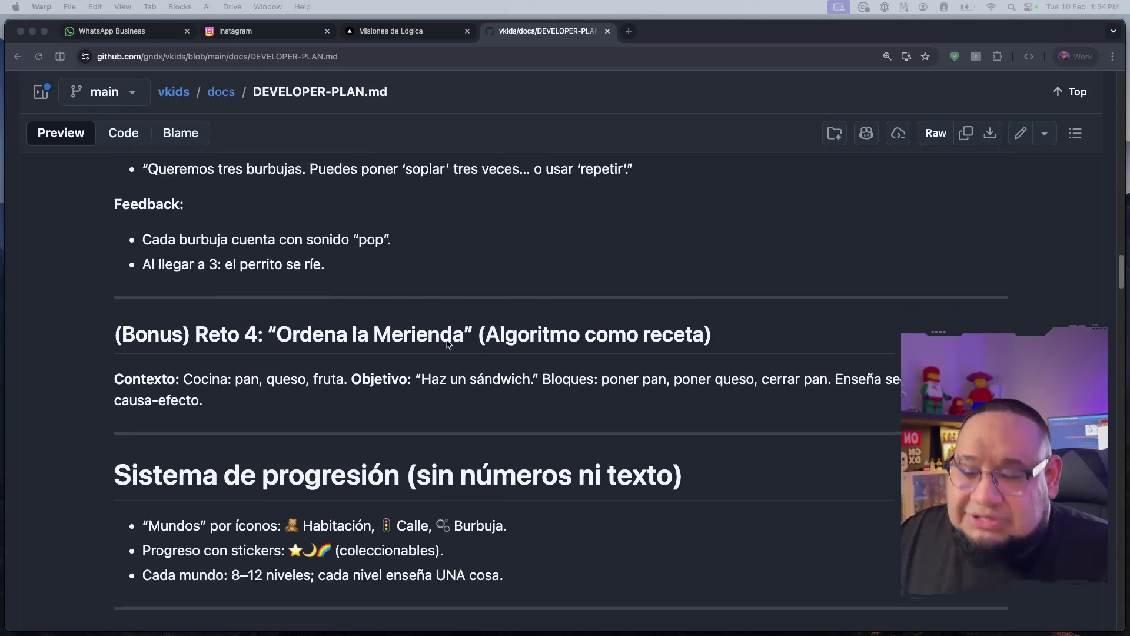
scroll(448, 344, "down", 4)
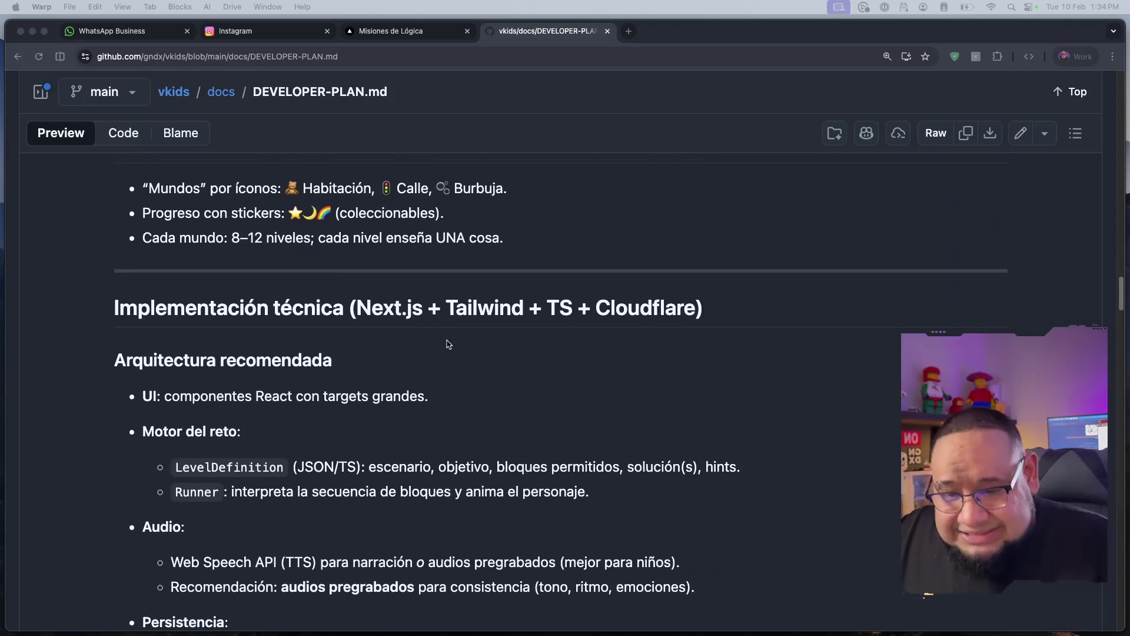
scroll(447, 344, "down", 11)
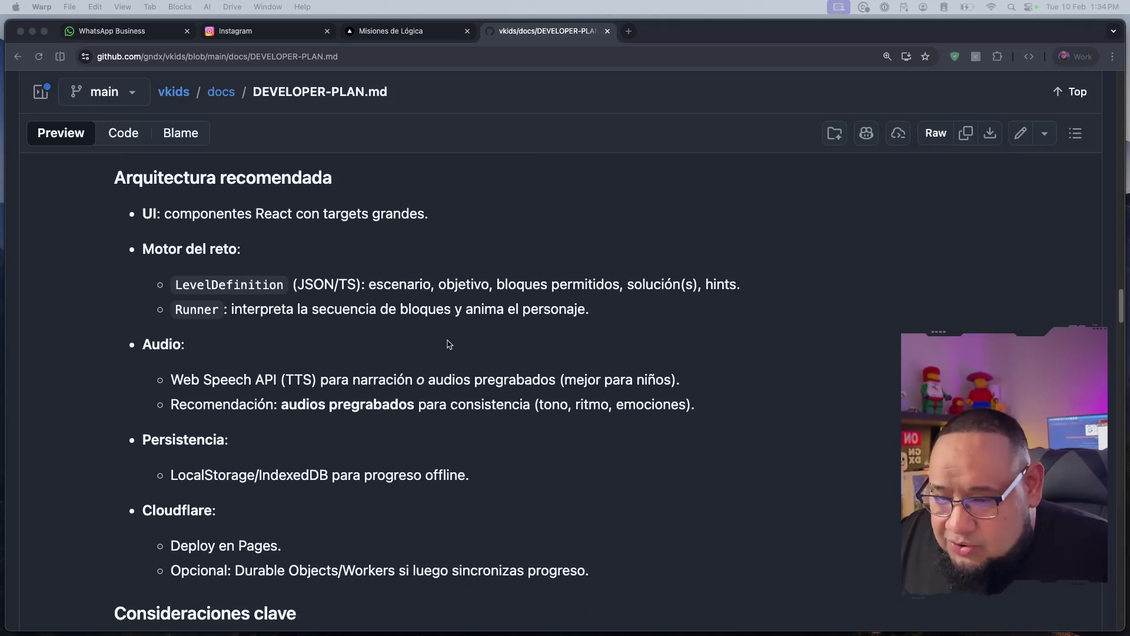
scroll(451, 345, "down", 15)
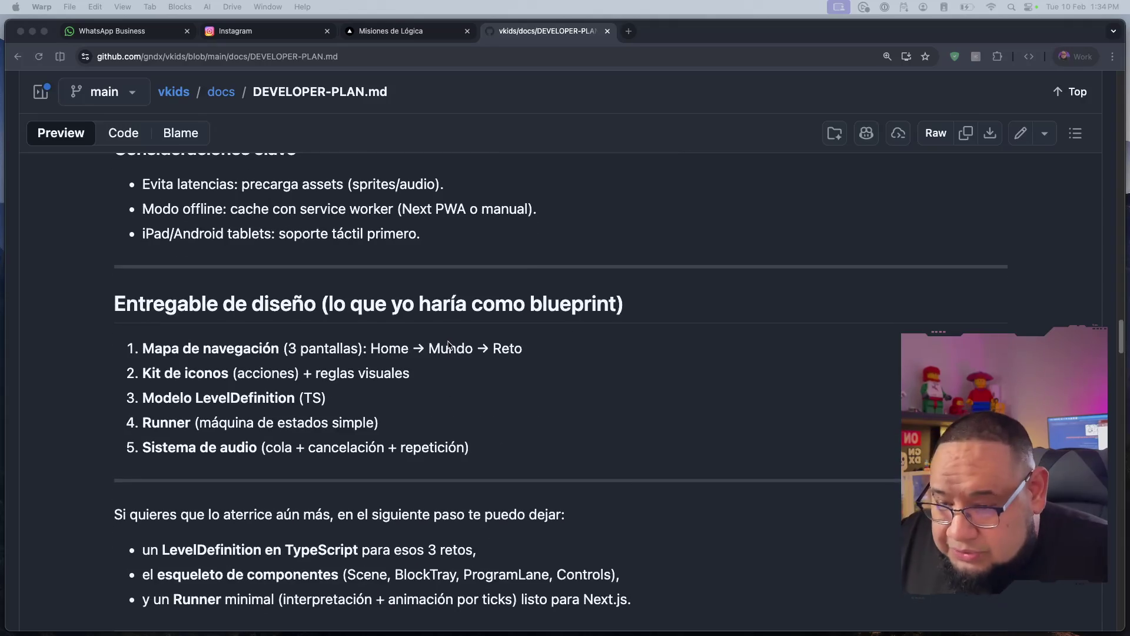
scroll(451, 339, "down", 8)
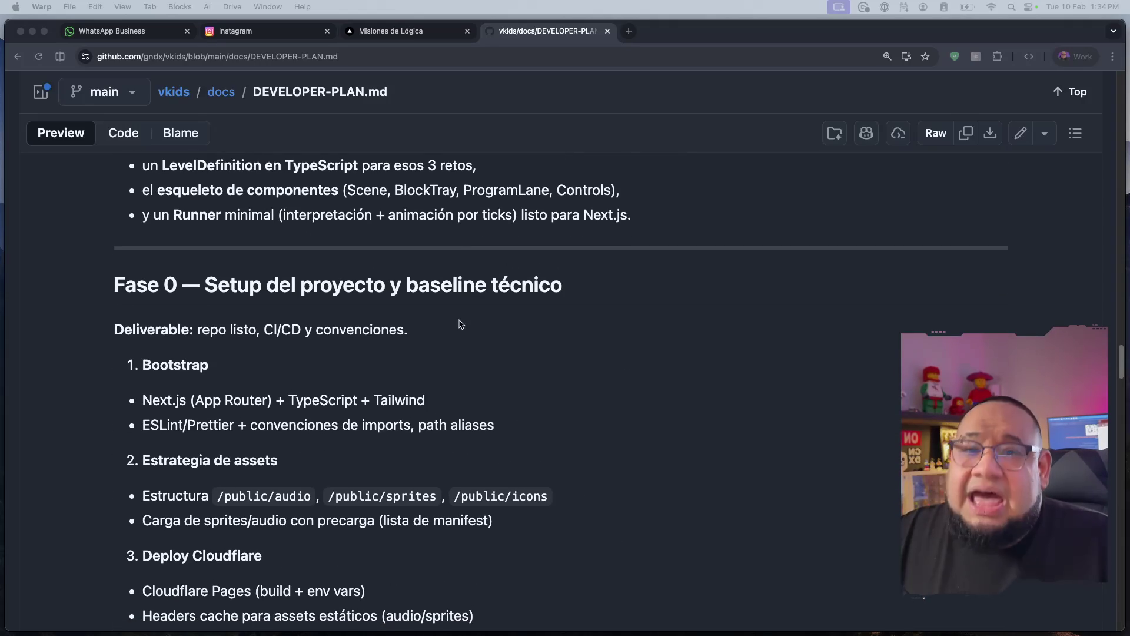
scroll(461, 356, "down", 20)
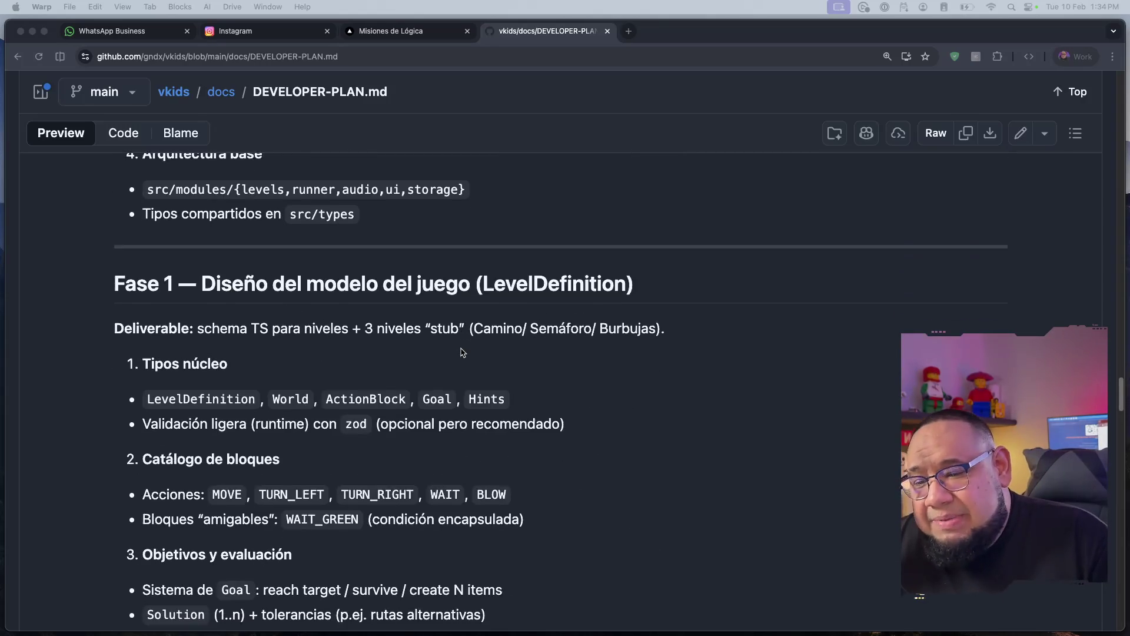
scroll(460, 361, "down", 20)
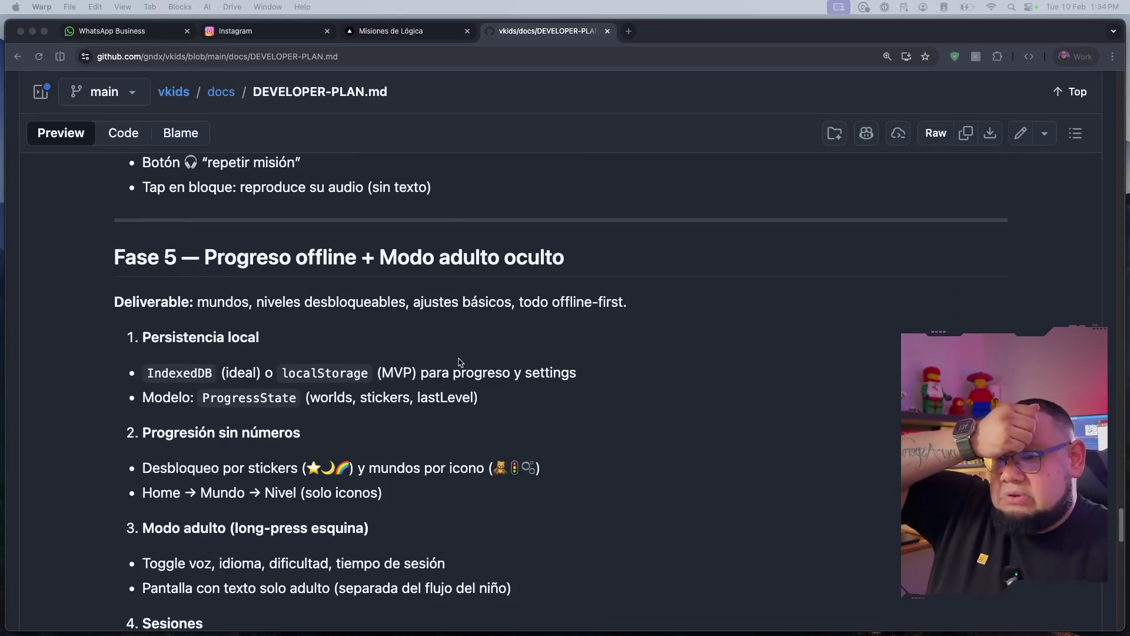
scroll(461, 357, "up", 20)
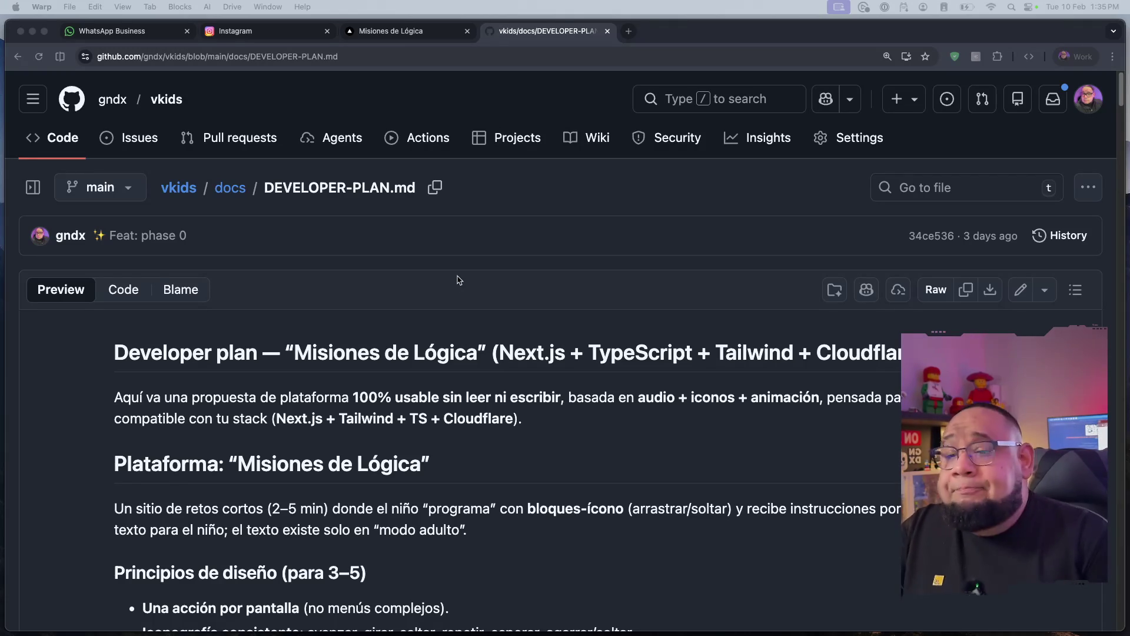
scroll(463, 259, "down", 20)
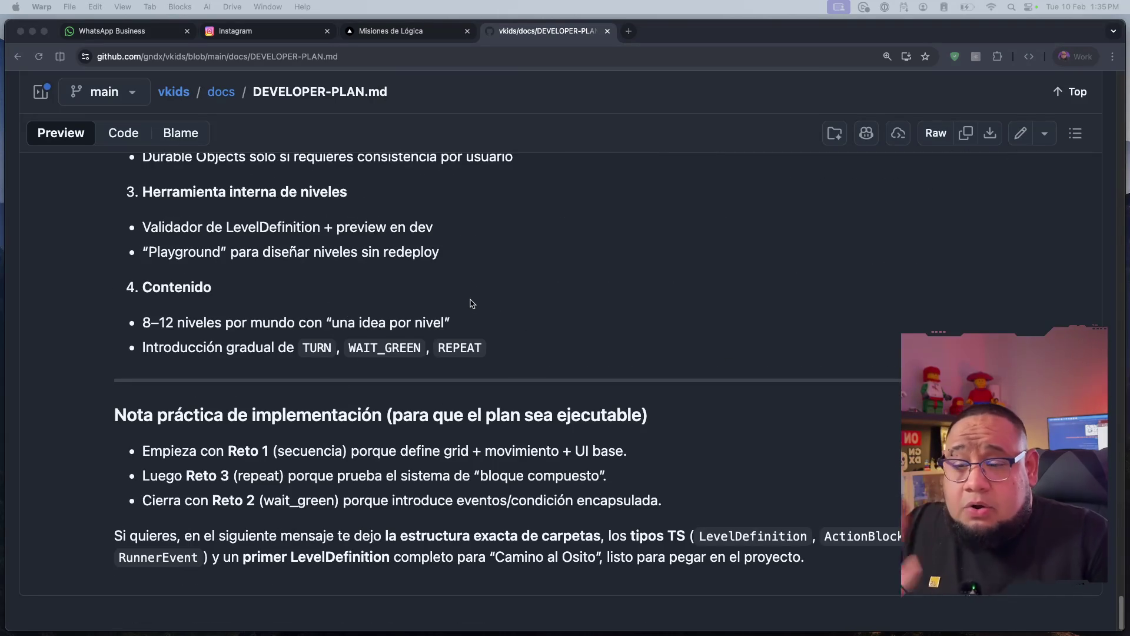
scroll(471, 303, "up", 20)
scroll(471, 303, "down", 20)
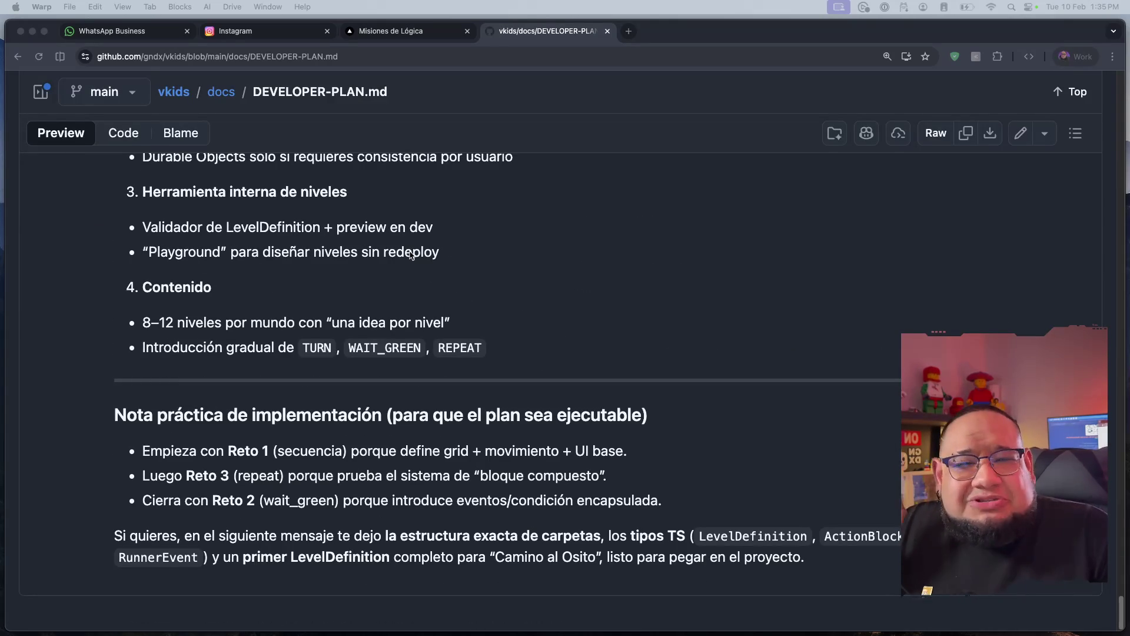
scroll(411, 254, "up", 20)
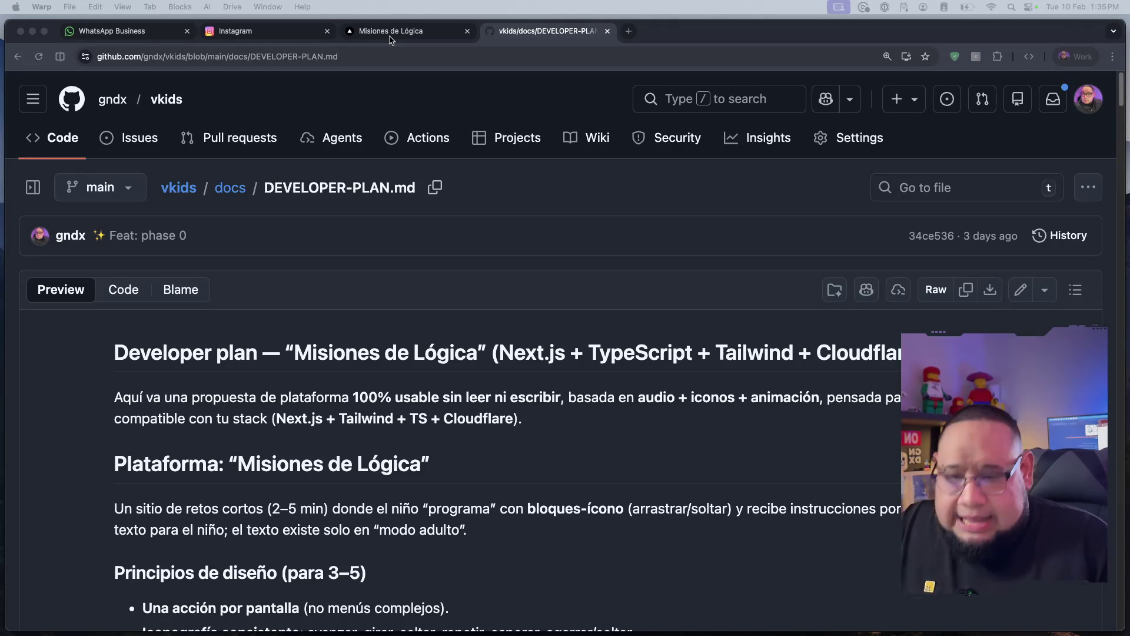
scroll(371, 327, "down", 20)
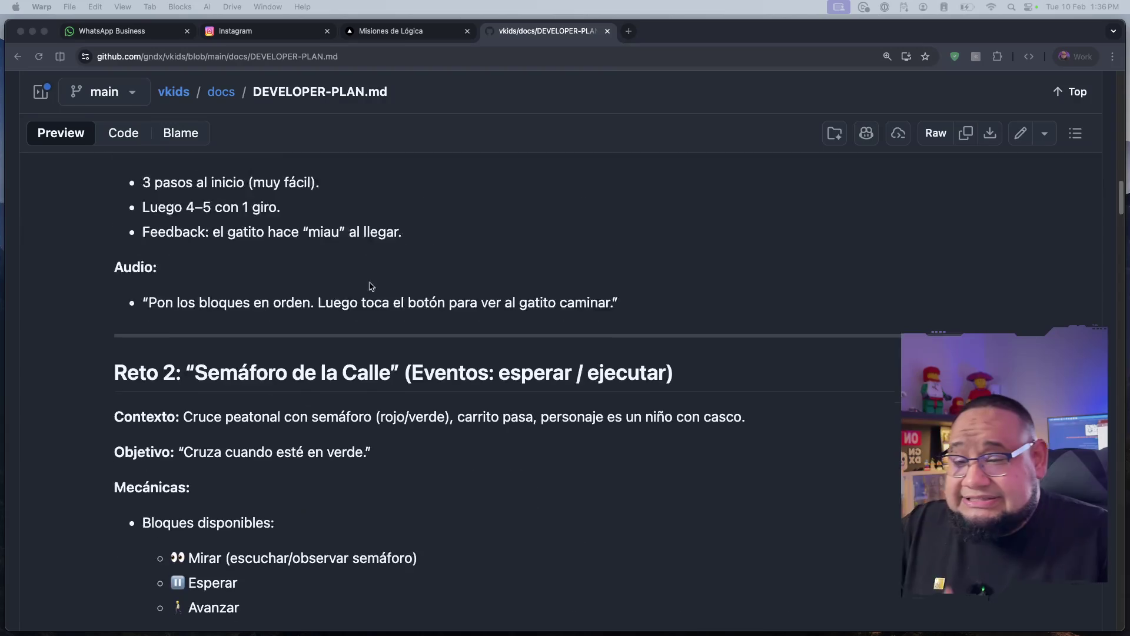
scroll(364, 333, "down", 20)
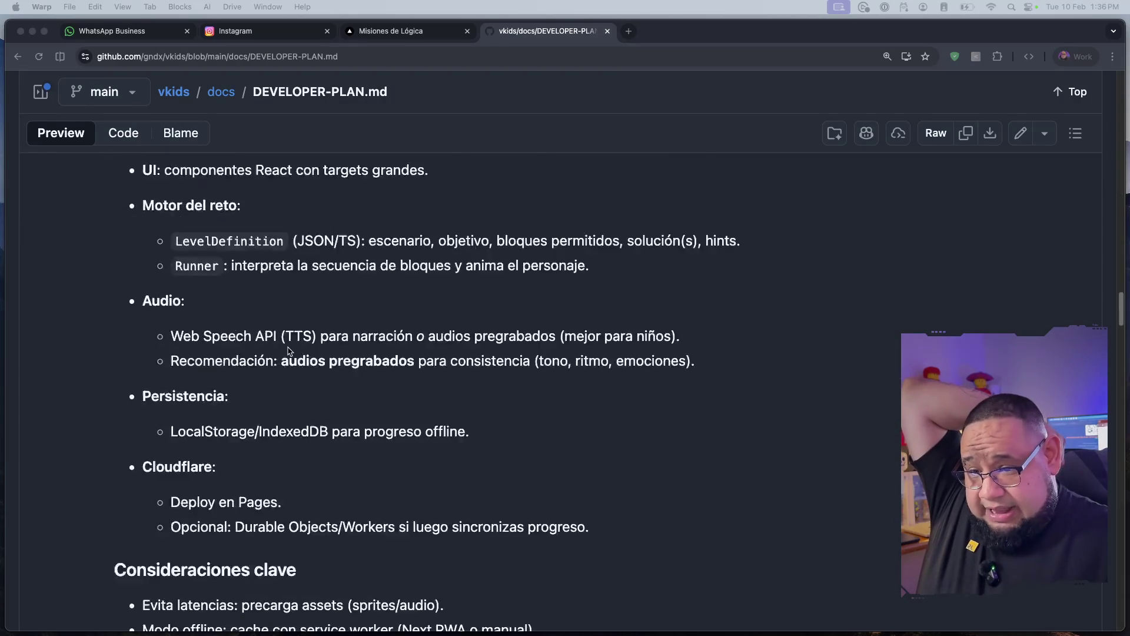
scroll(365, 353, "down", 20)
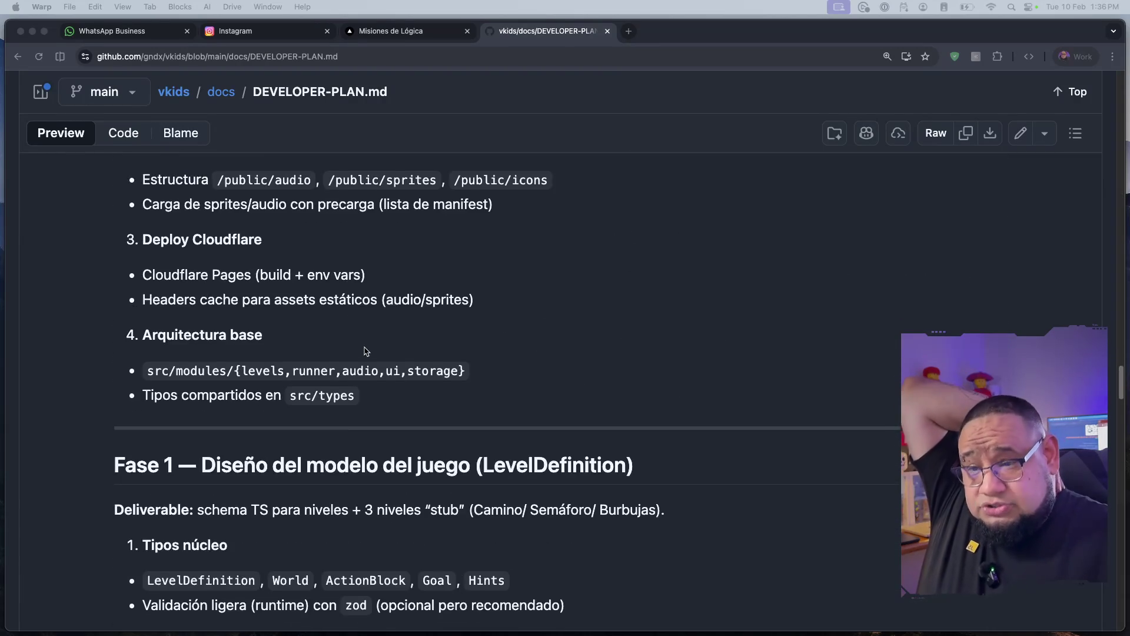
scroll(363, 352, "down", 20)
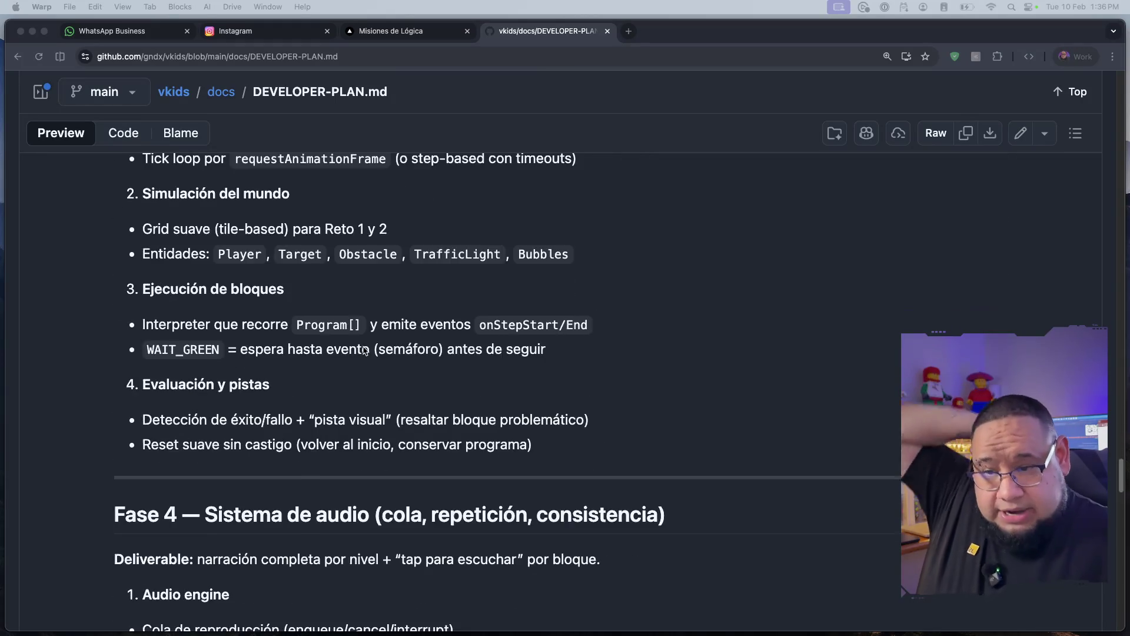
scroll(422, 347, "down", 15)
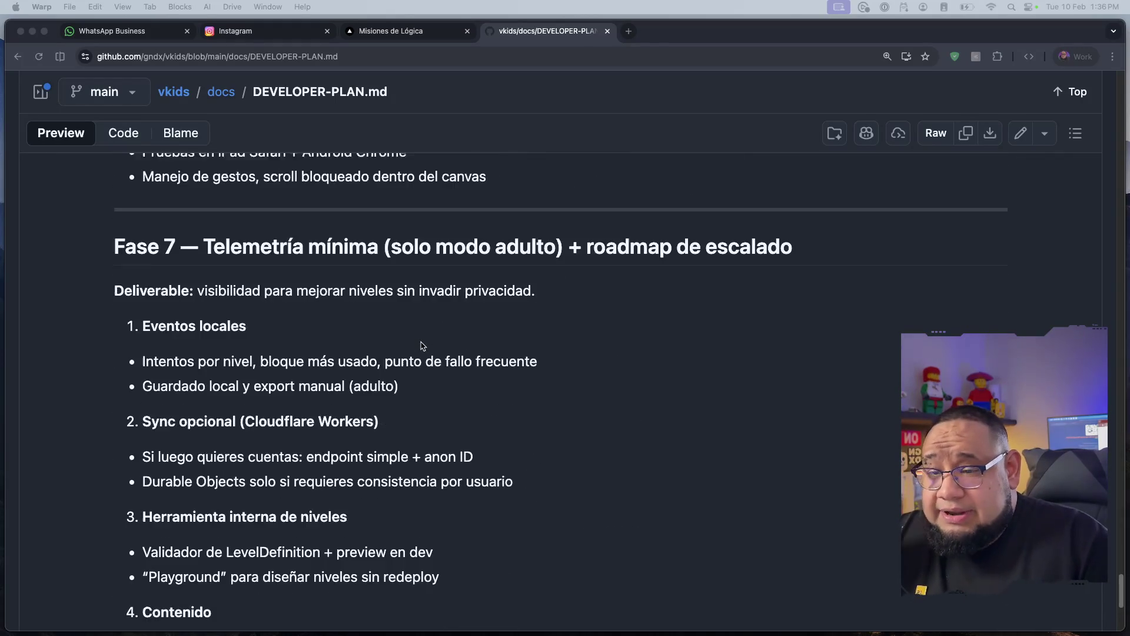
key("Home")
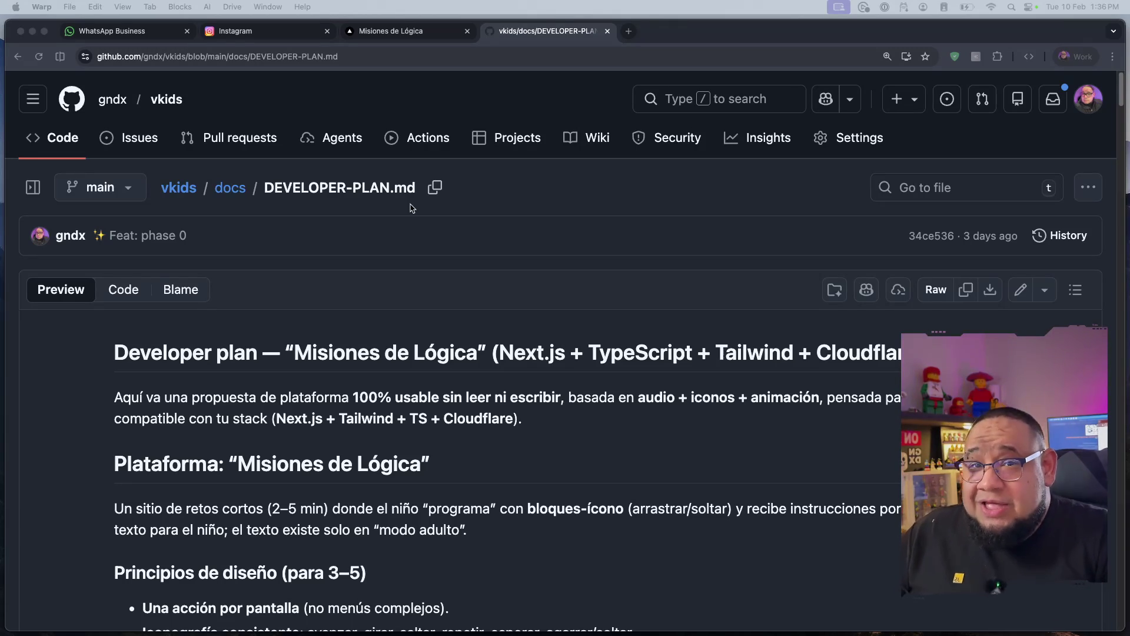
left_click(391, 30)
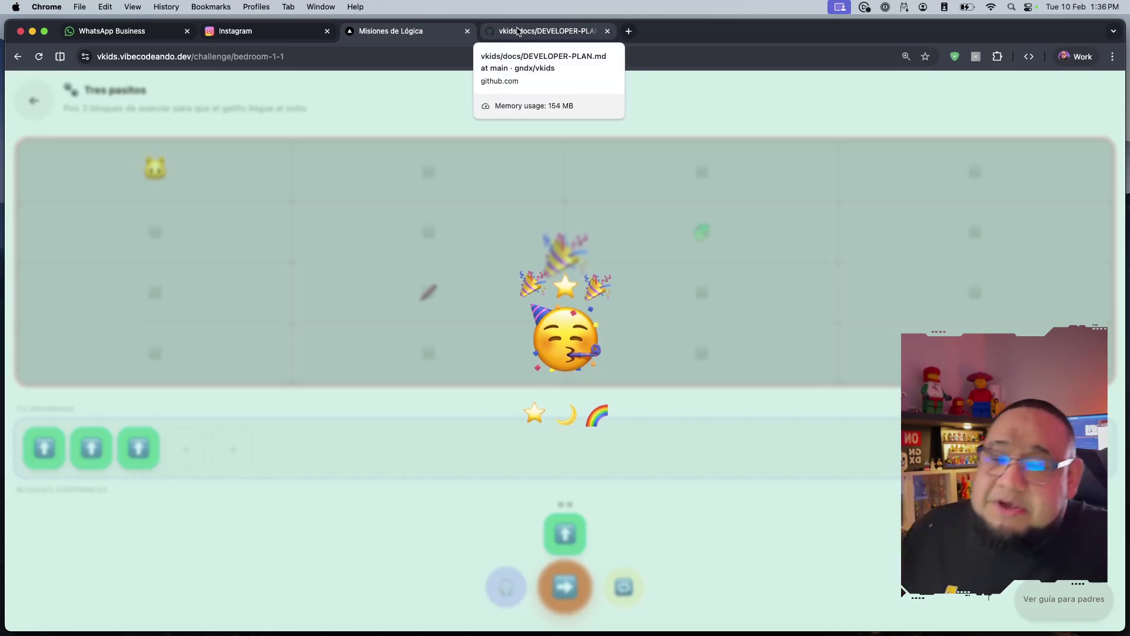
left_click(522, 34)
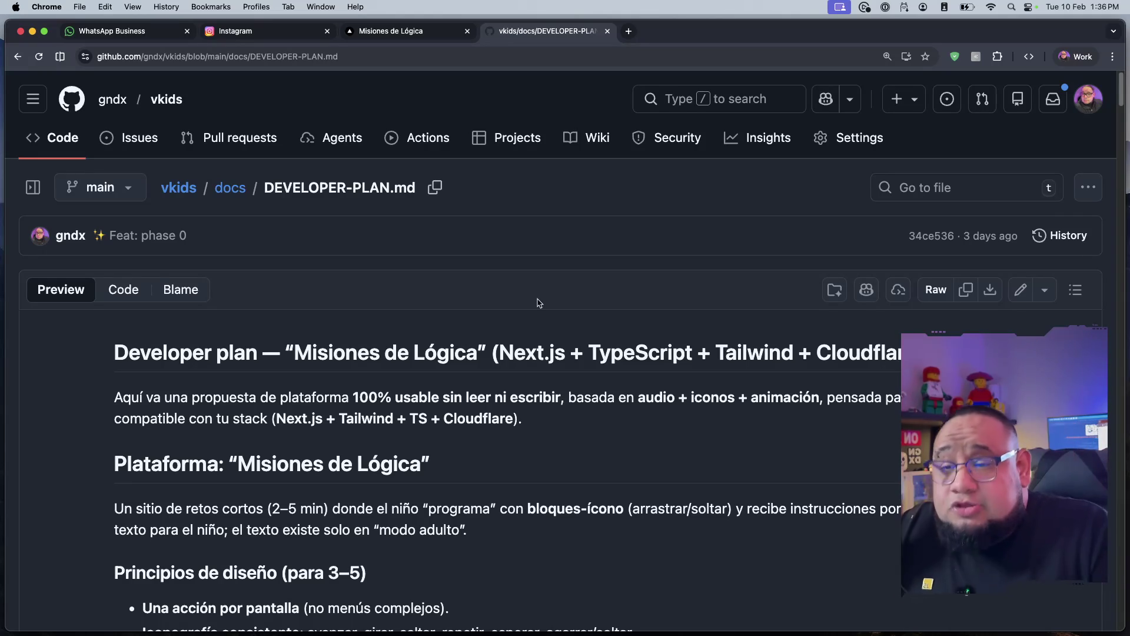
scroll(493, 344, "down", 1)
Read through the developer plan, jumping back to its start and scrolling down again.
scroll(493, 344, "up", 1)
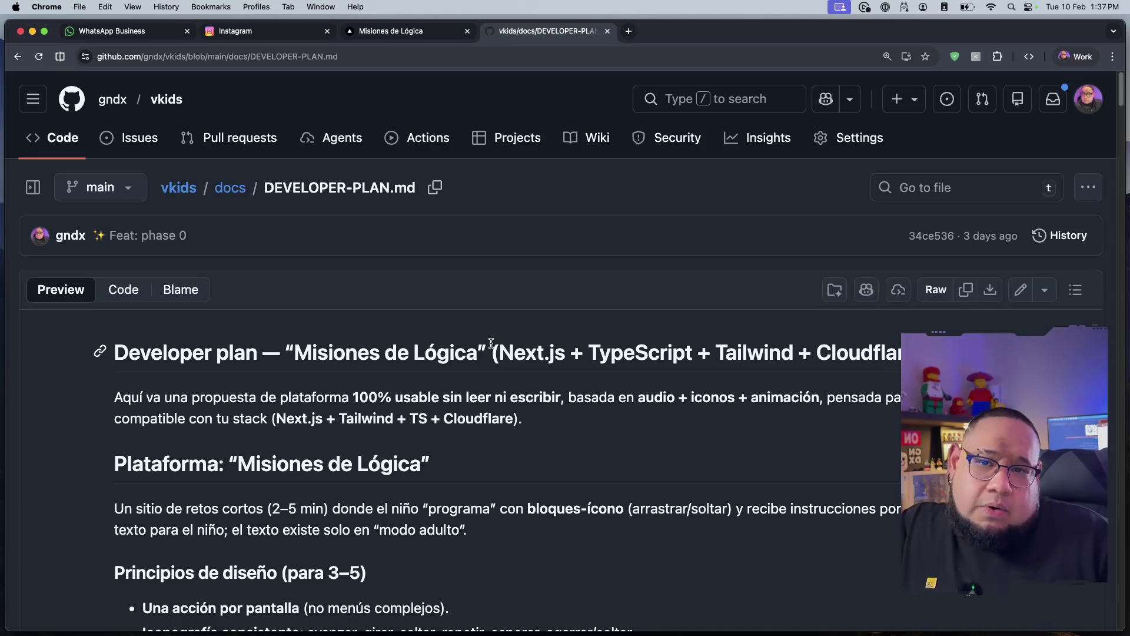
scroll(492, 343, "down", 7)
scroll(483, 313, "down", 13)
scroll(484, 314, "down", 18)
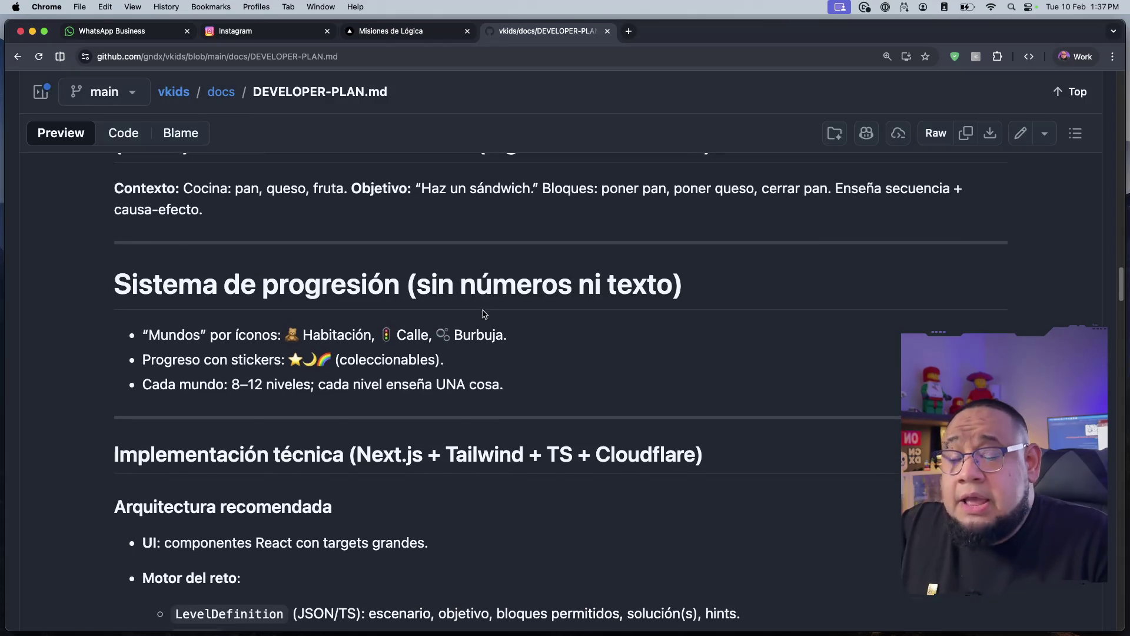
key("Home")
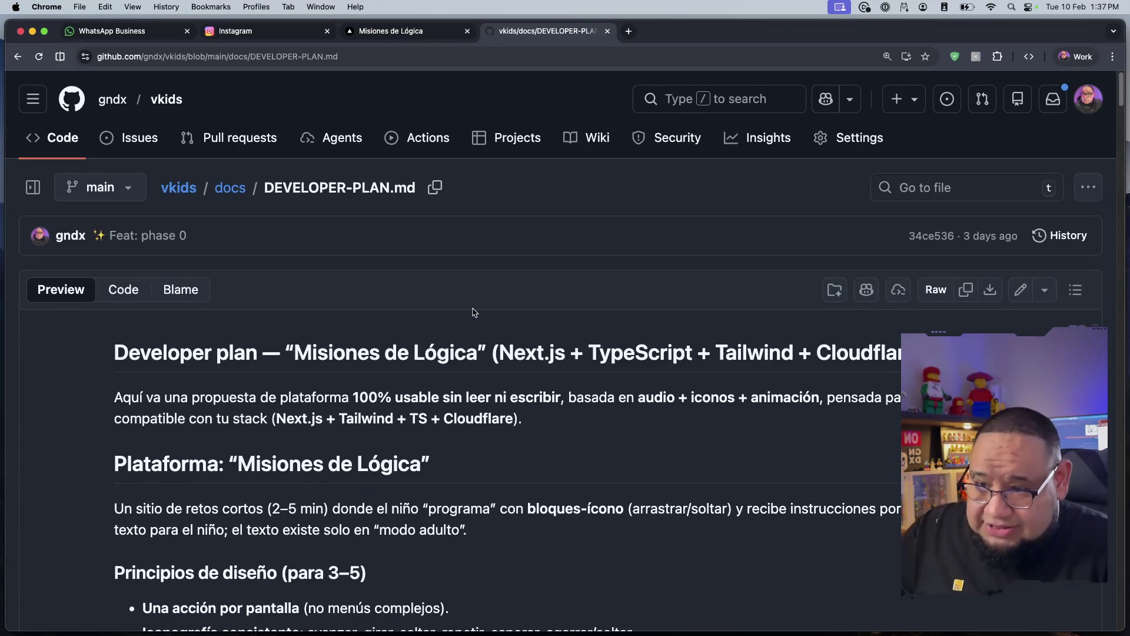
scroll(452, 332, "down", 2)
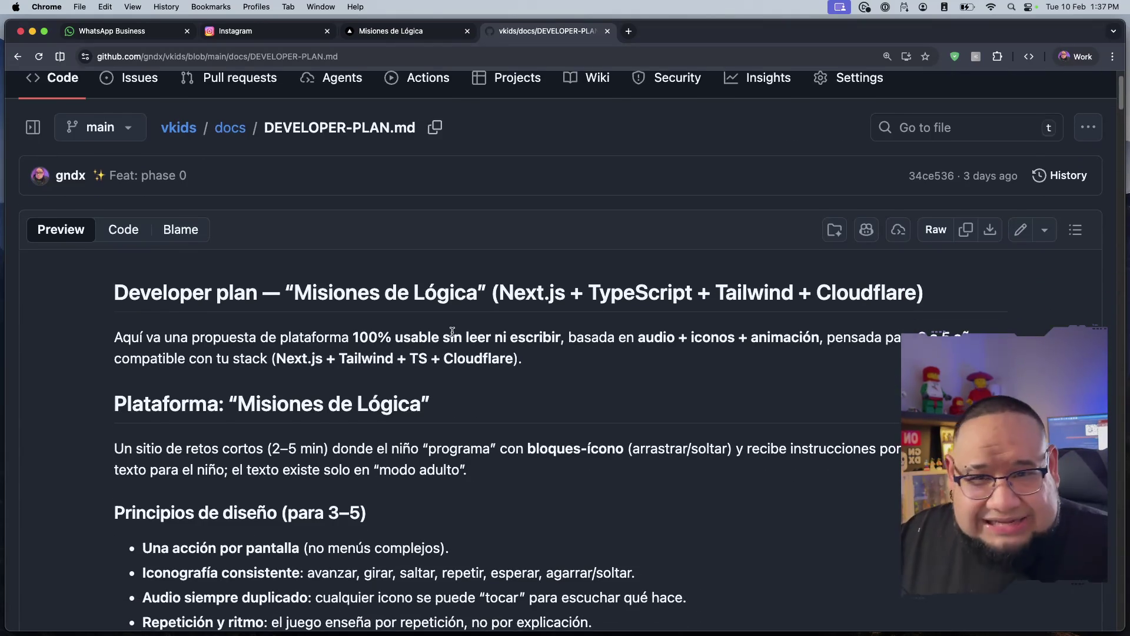
scroll(452, 332, "down", 1)
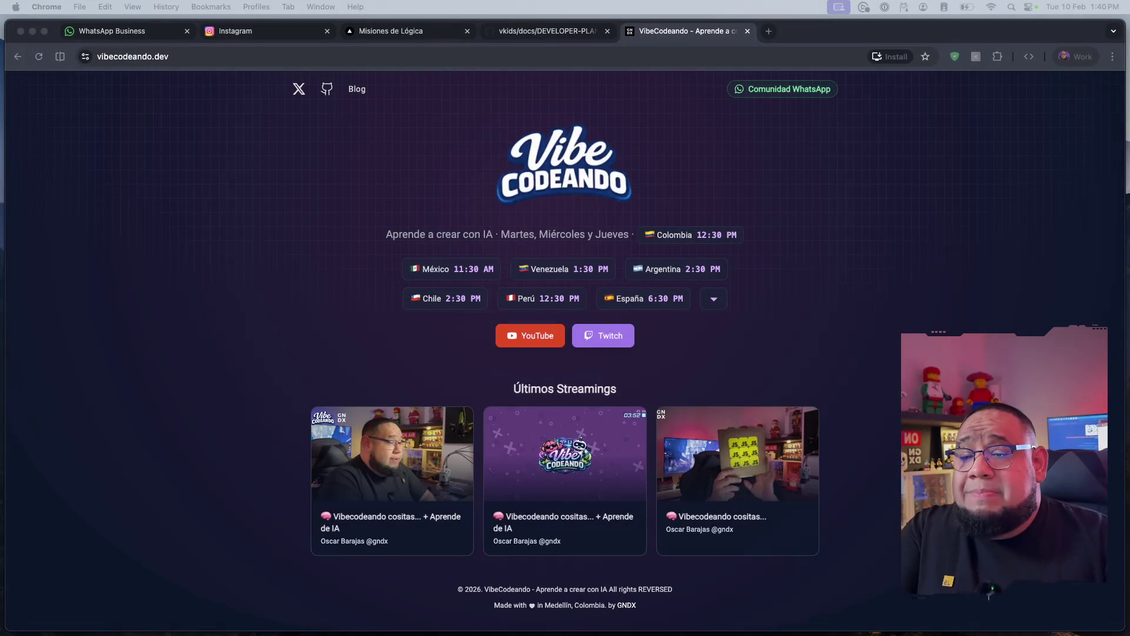
Expand the extra-countries list after España 6:30 PM to show Panamá, Brasil and others.
left_click(712, 300)
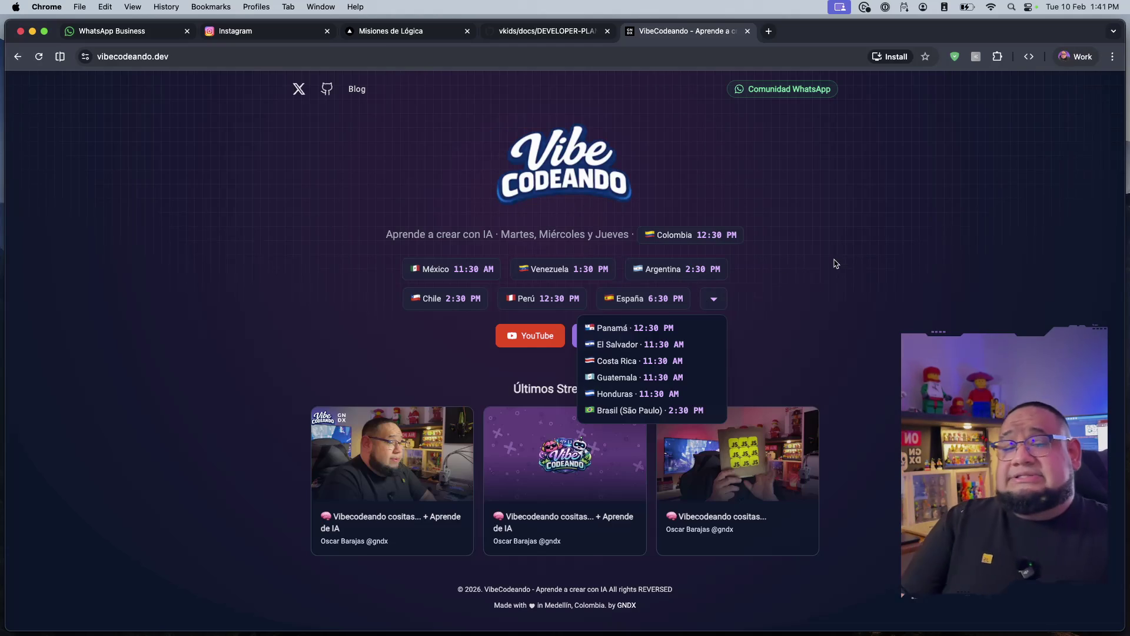
Collapse the extra-countries stream-time list, leaving only Colombia and España times.
left_click(713, 299)
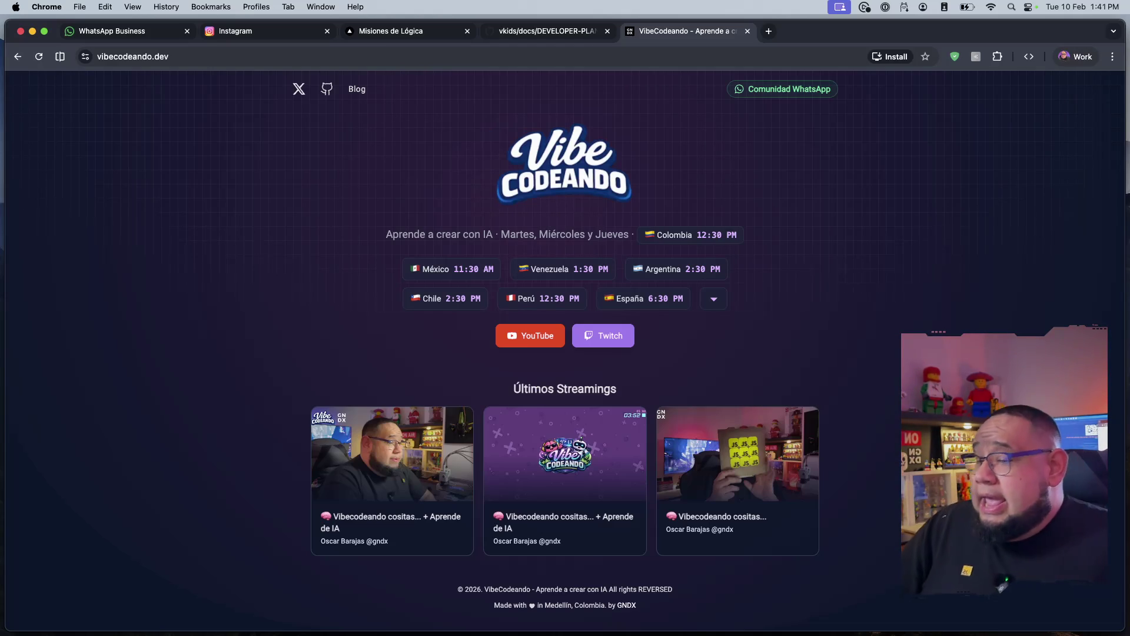
Switch from Chrome to the Warp terminal.
key("super+Tab")
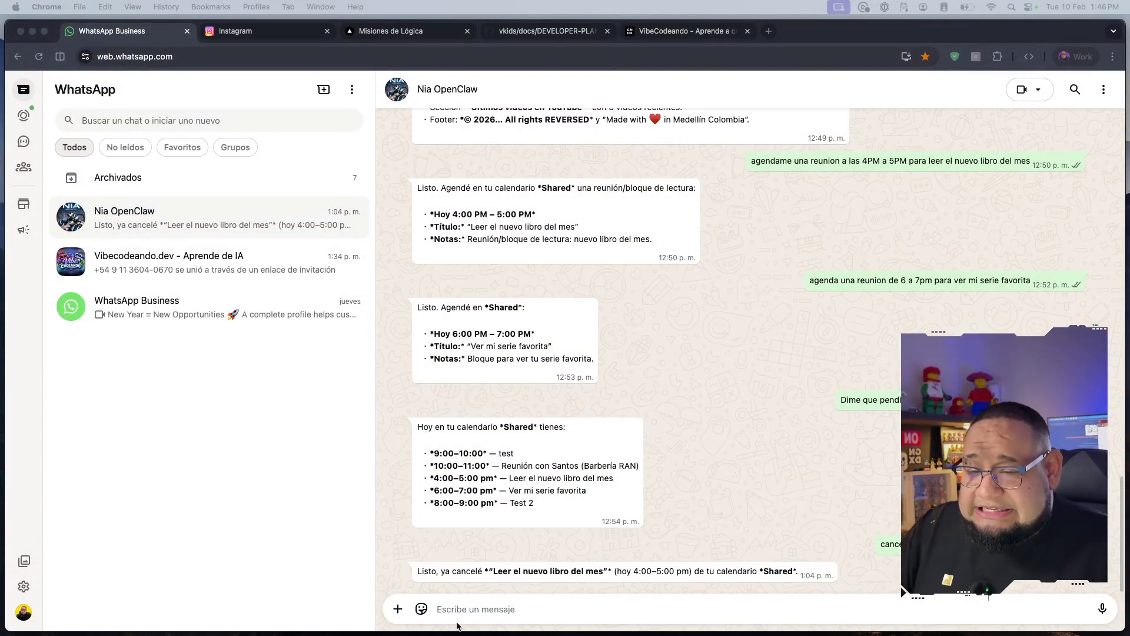
Focus the WhatsApp message box in the assistant chat to write a new message.
left_click(502, 612)
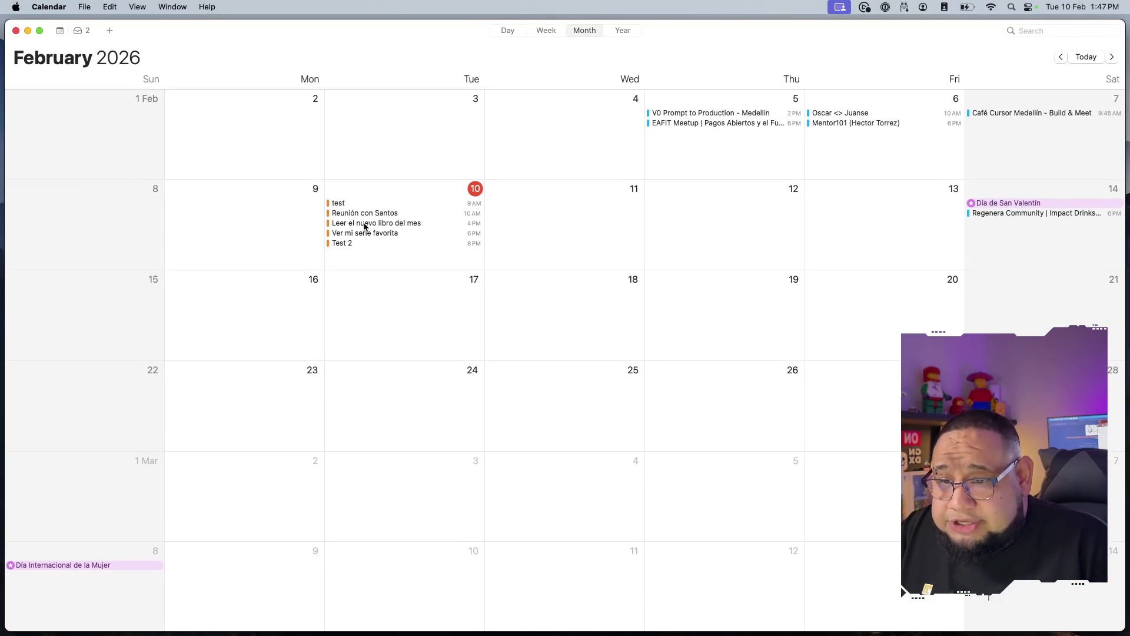
View and close the details of the 'Leer el nuevo libro del mes' event.
left_click(364, 226)
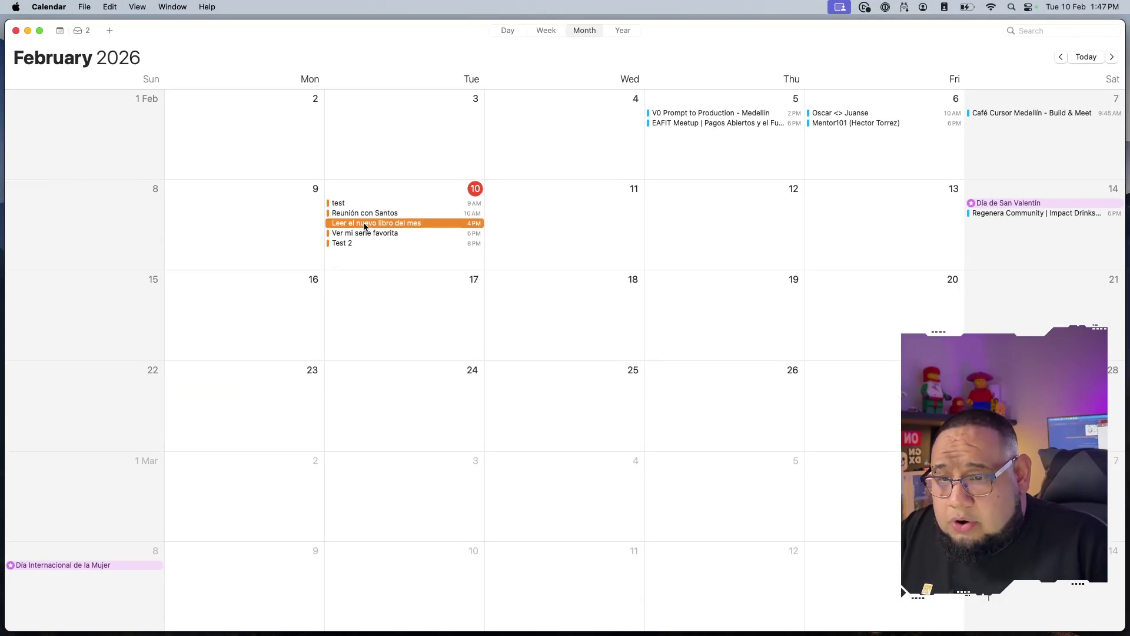
double_click(370, 227)
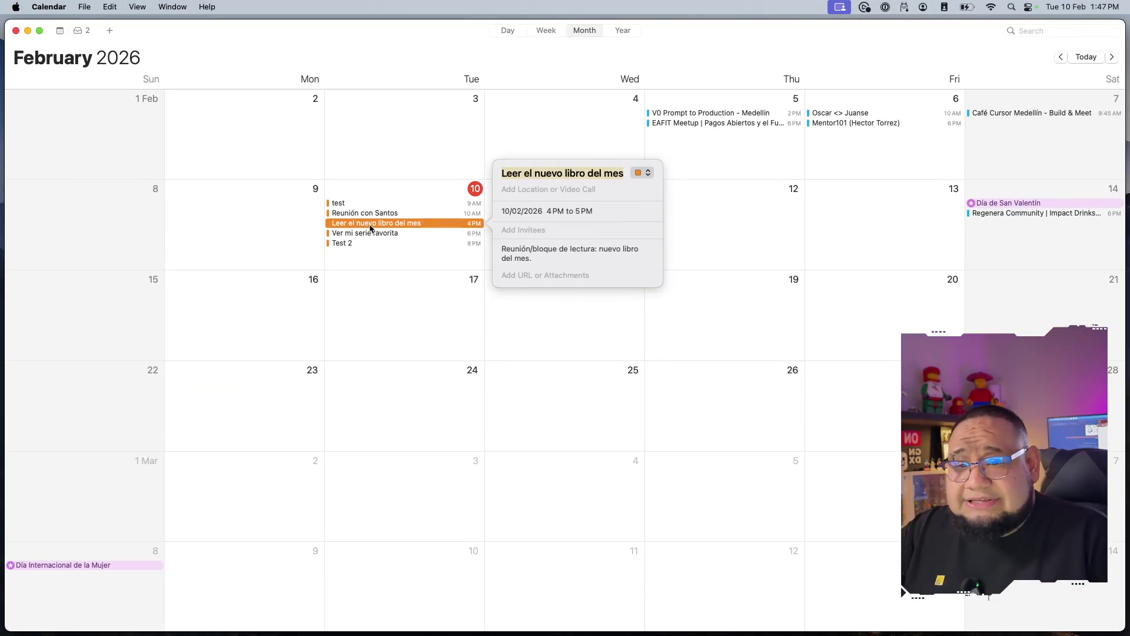
left_click(373, 267)
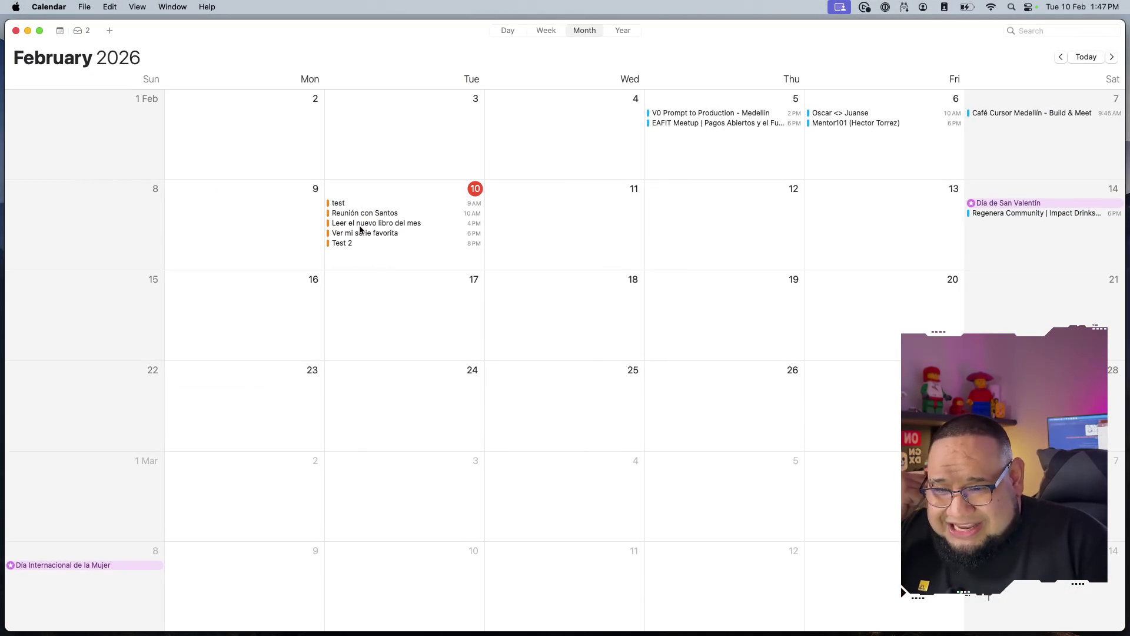
Accept both shared event invitations in the Calendar inbox and widen the sidebar.
left_click(79, 31)
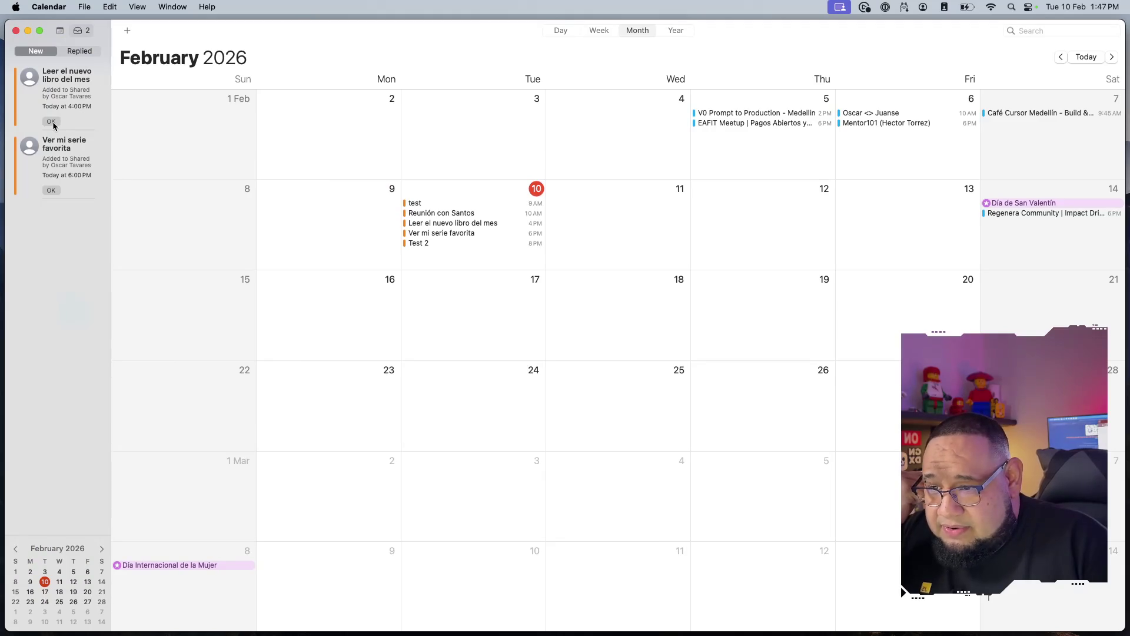
left_click(54, 122)
left_click(54, 122)
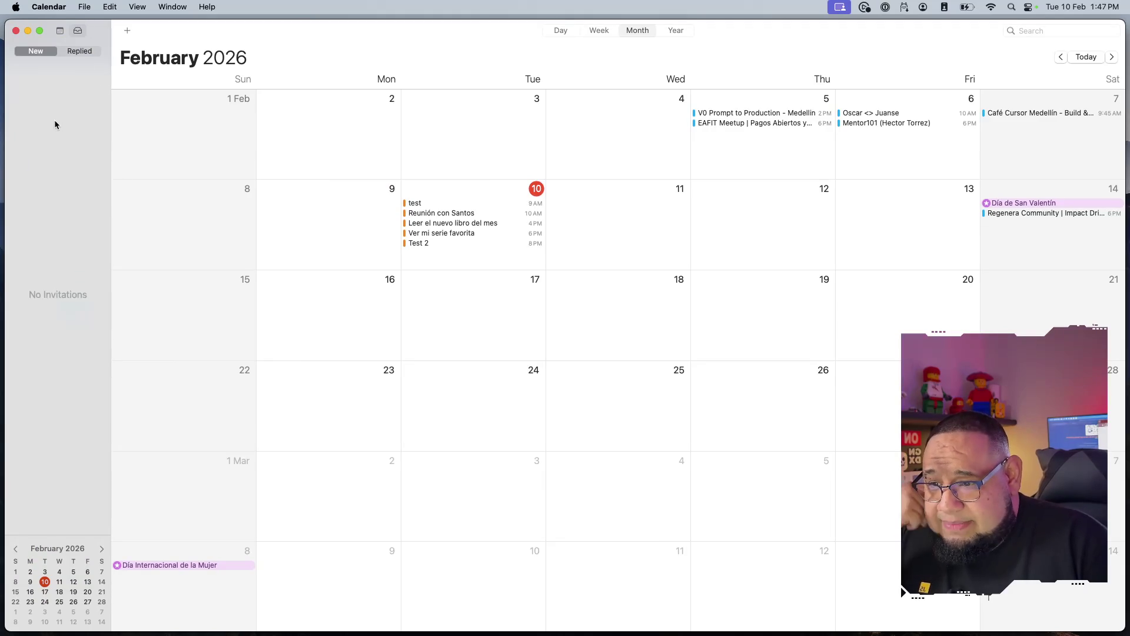
left_click_drag(110, 113, 182, 114)
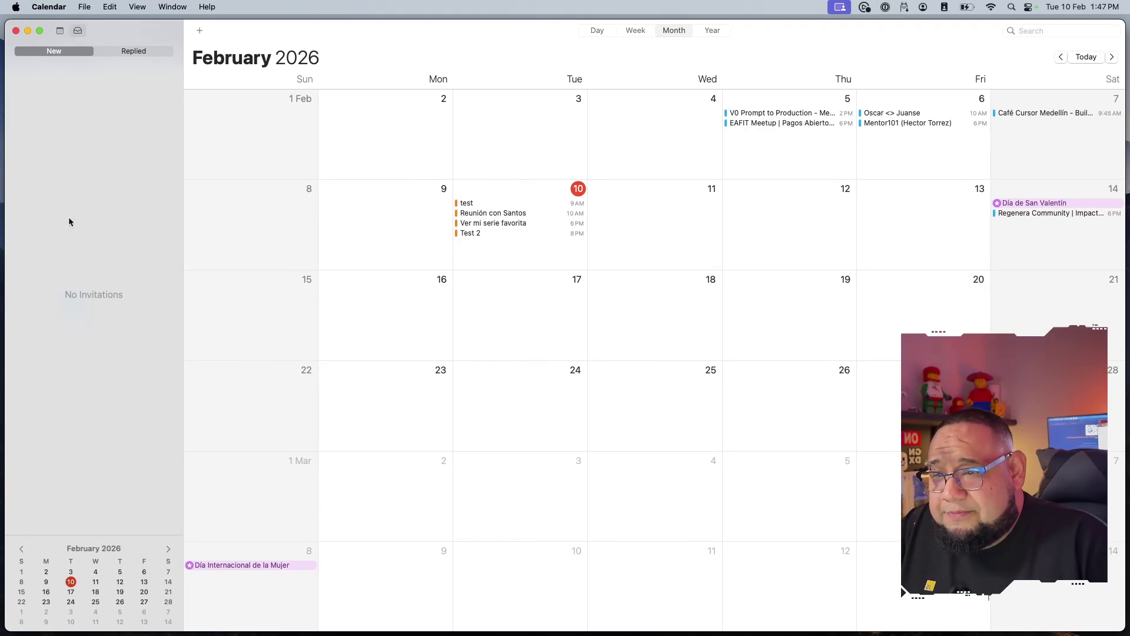
Check the WhatsApp window, return to Calendar, and cancel an accidental new event on February 10.
key("ctrl+Up")
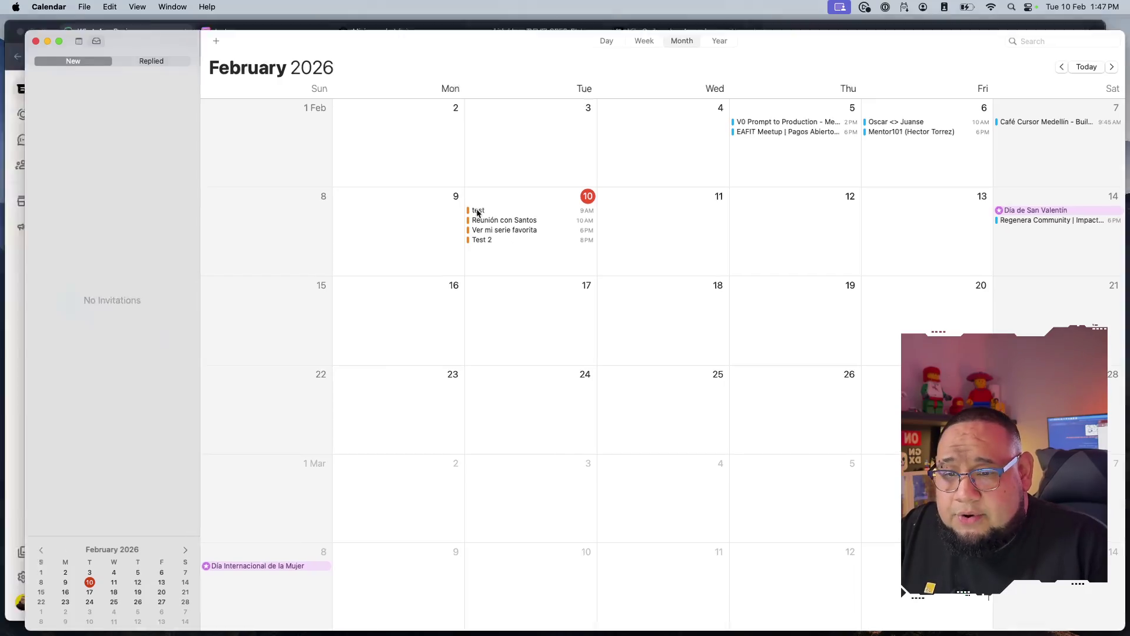
left_click(423, 259)
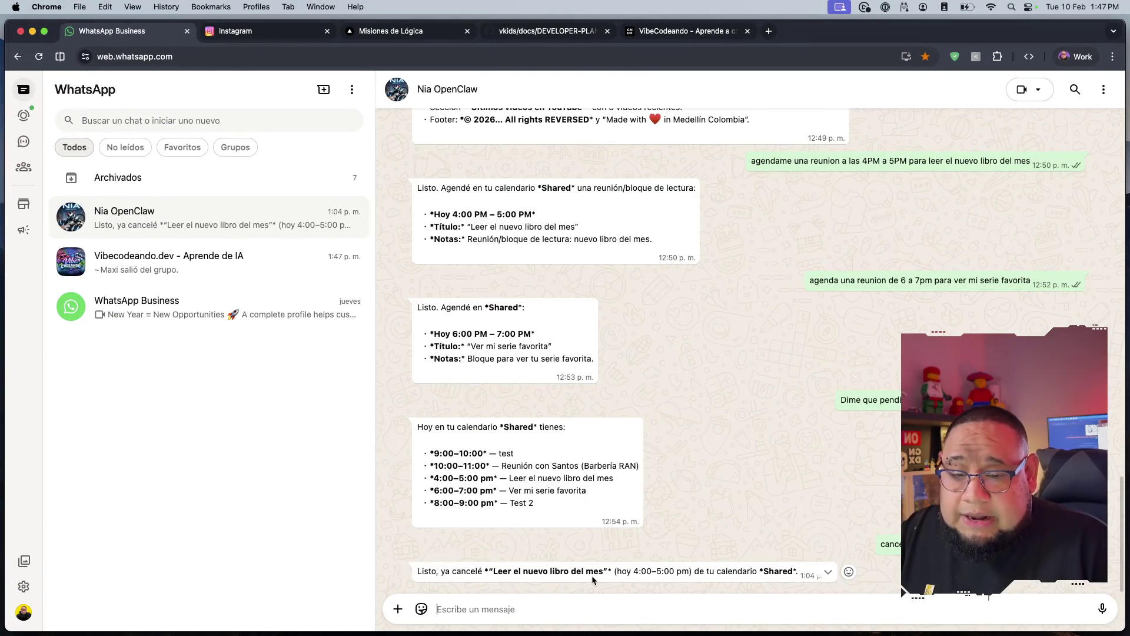
key("ctrl+Right")
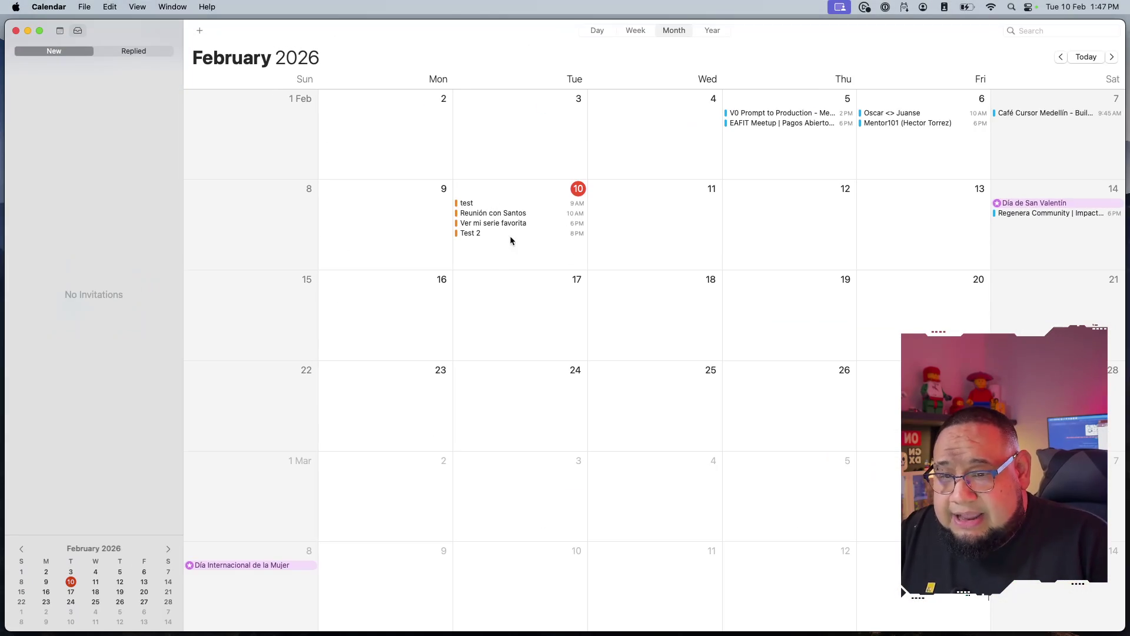
double_click(504, 251)
key("Escape")
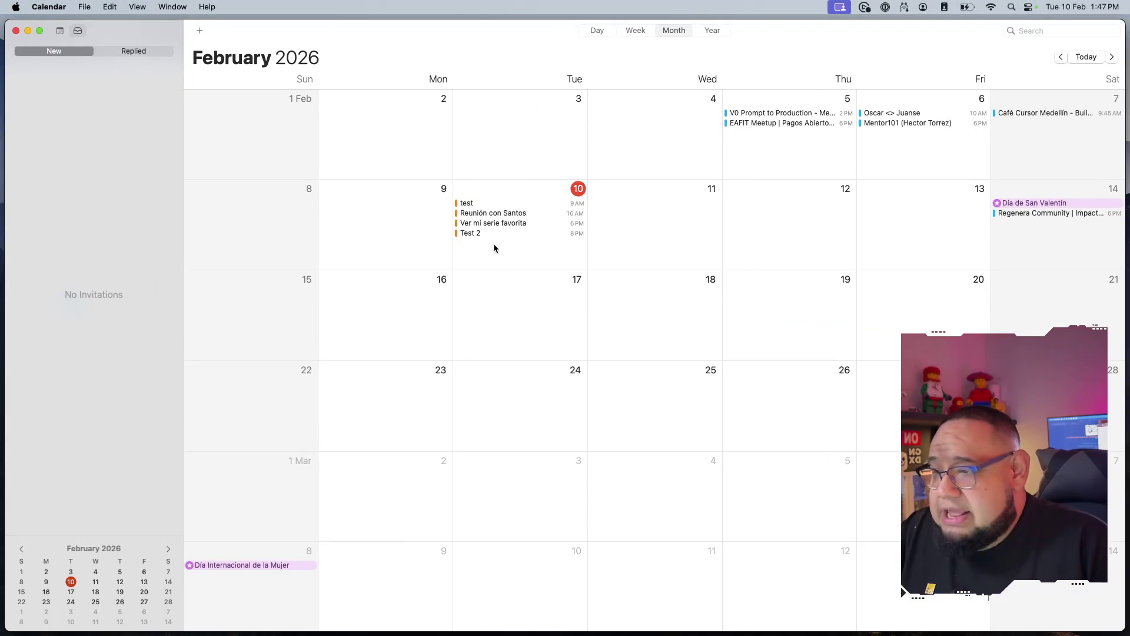
Enlarge the month-grid text, select 'Ver mi serie favorita', then start a WhatsApp message to the assistant.
key("super+plus")
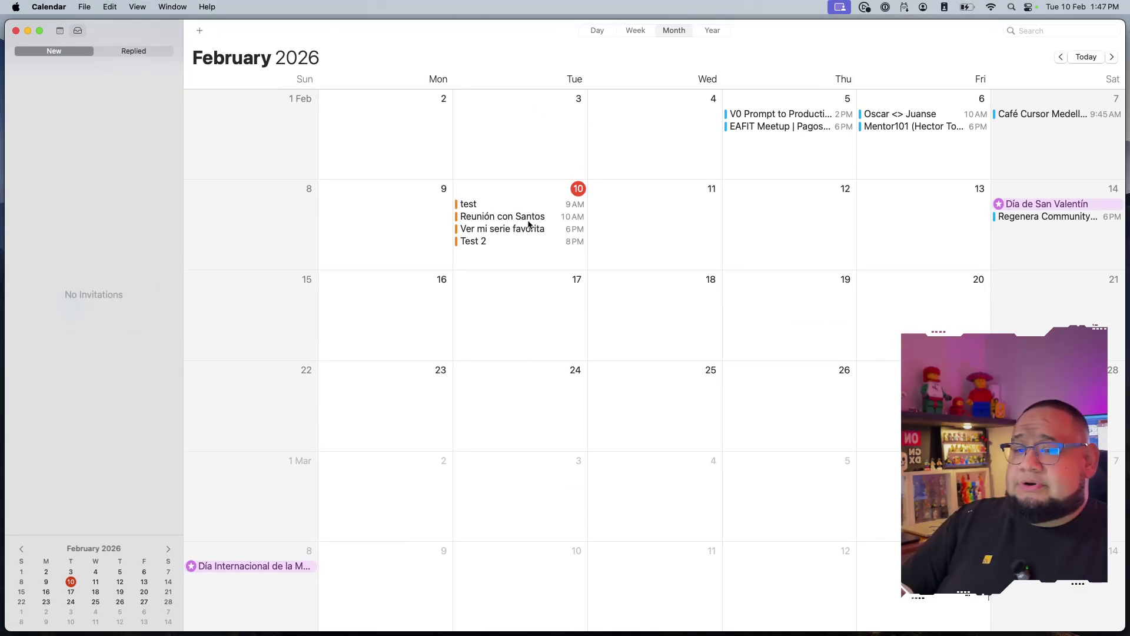
left_click(519, 235)
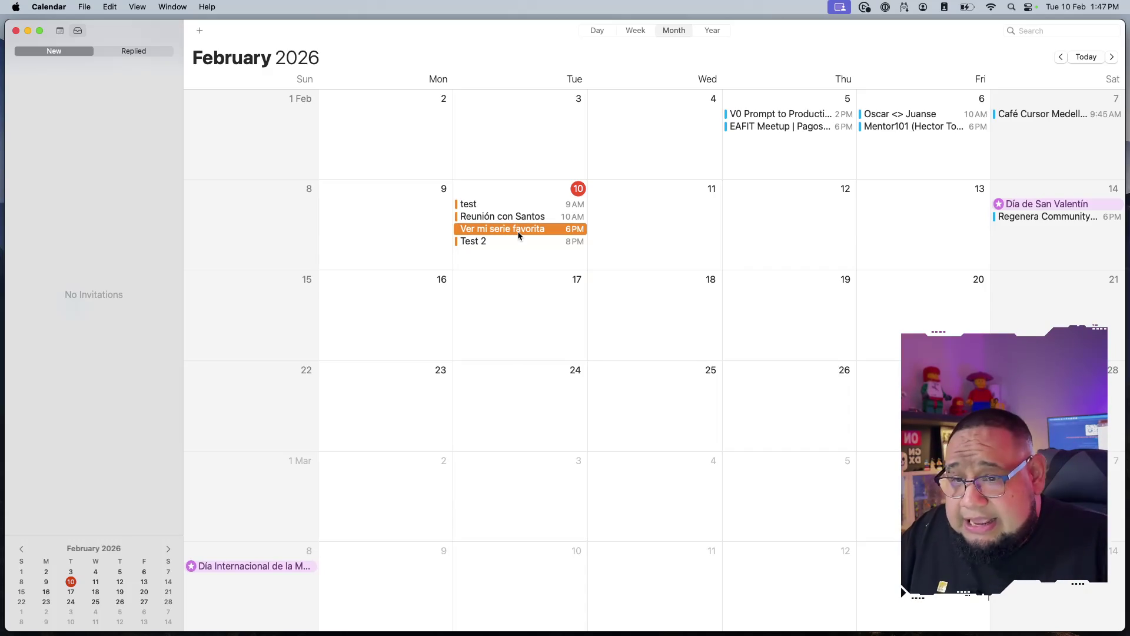
key("ctrl+Up")
left_click(411, 264)
type("tambien elimina la ver de")
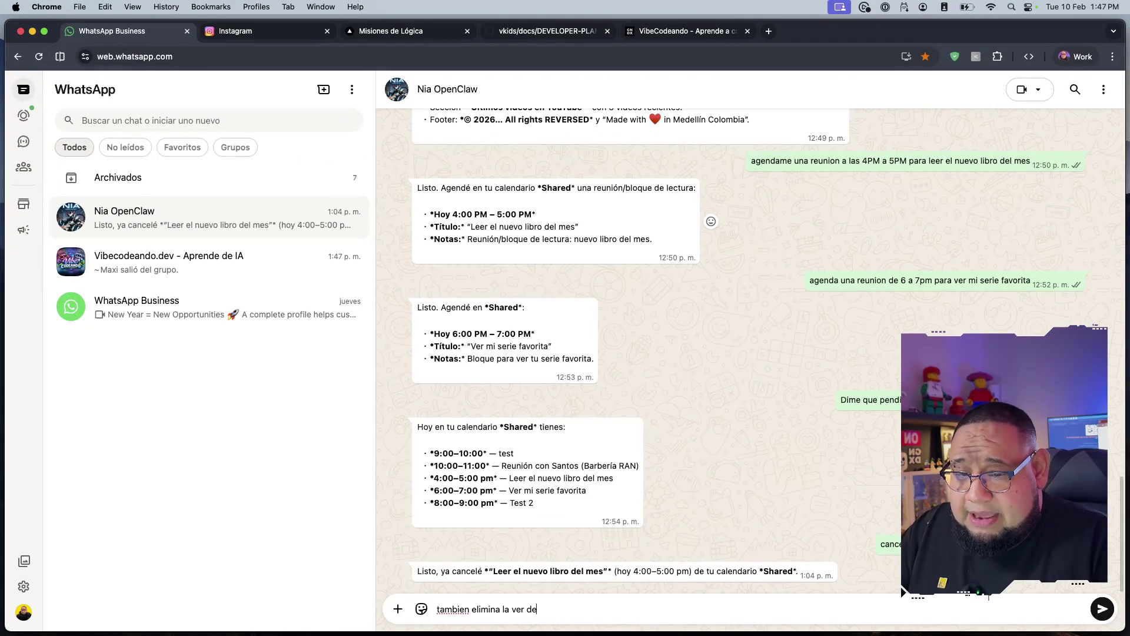
type("ta")
Send the request to also delete 'Ver mi serie favorita' from the Shared calendar.
key("Return")
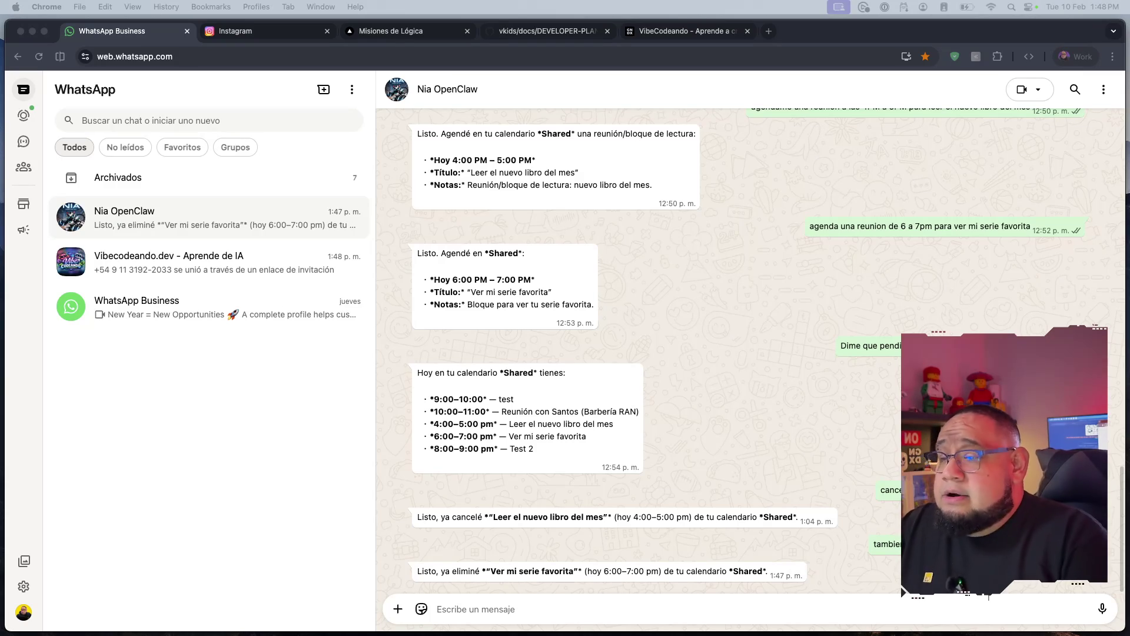
key("ctrl+Up")
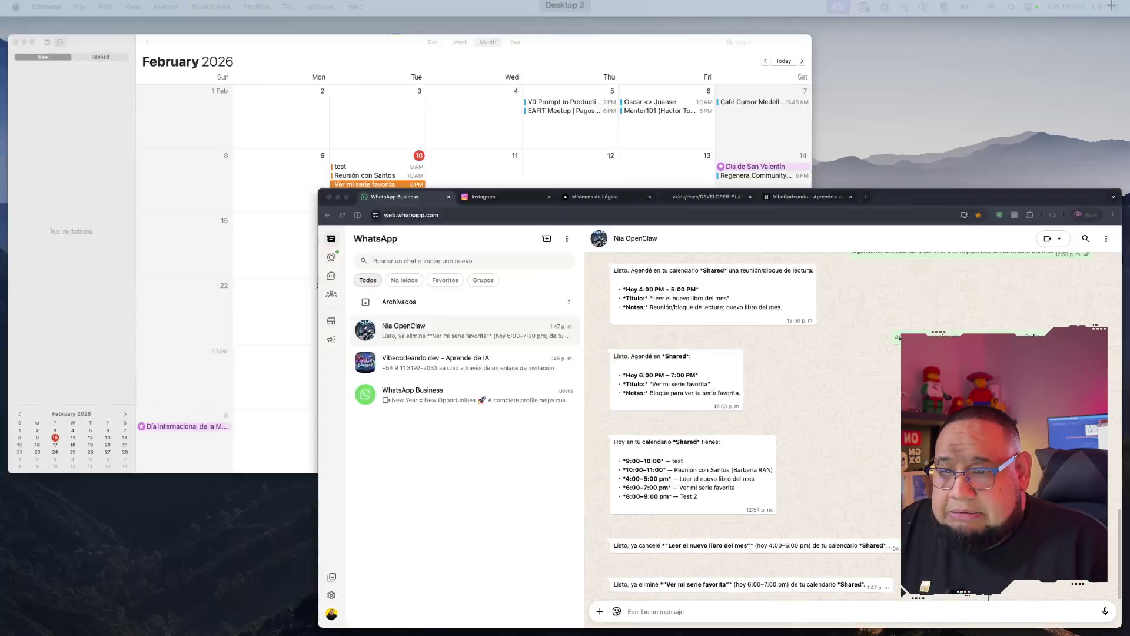
left_click(177, 219)
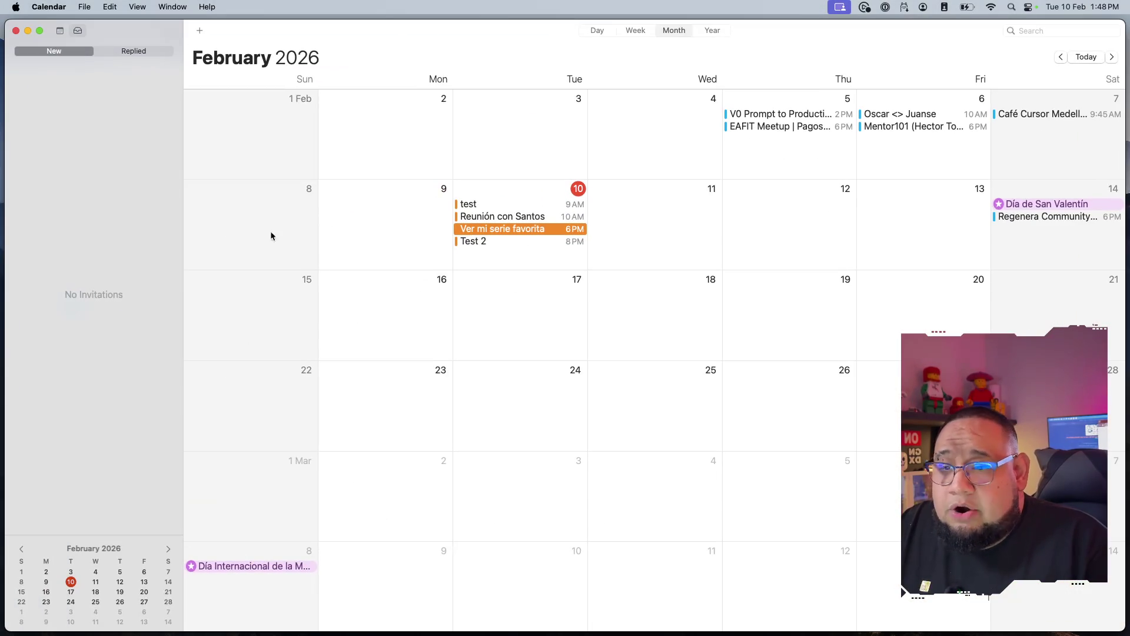
left_click(473, 262)
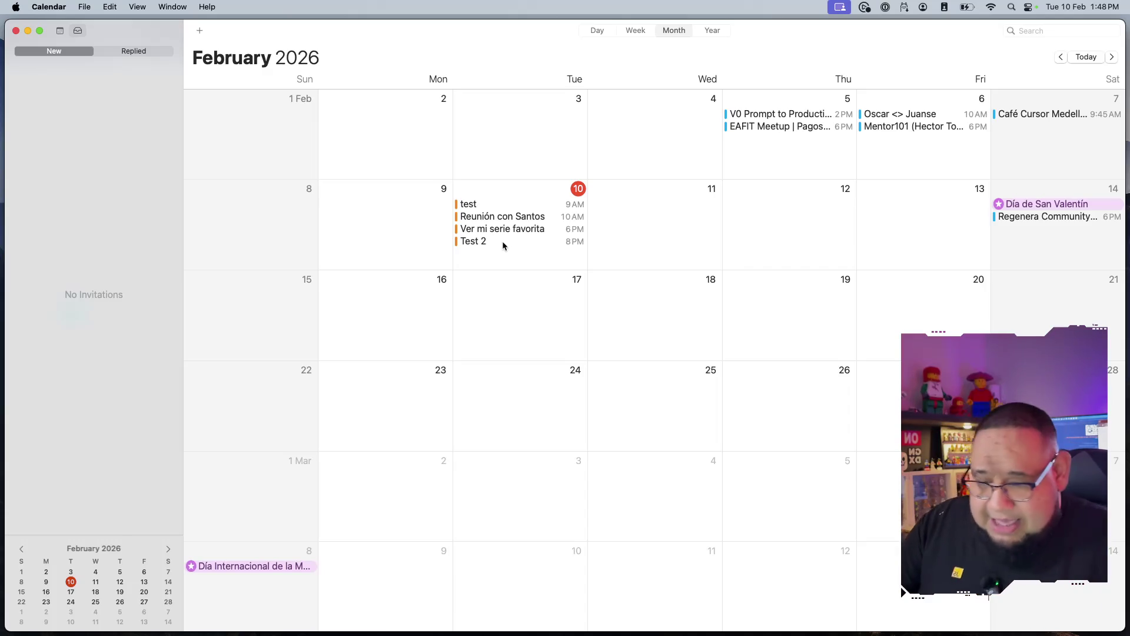
key("ctrl+Up")
left_click(500, 199)
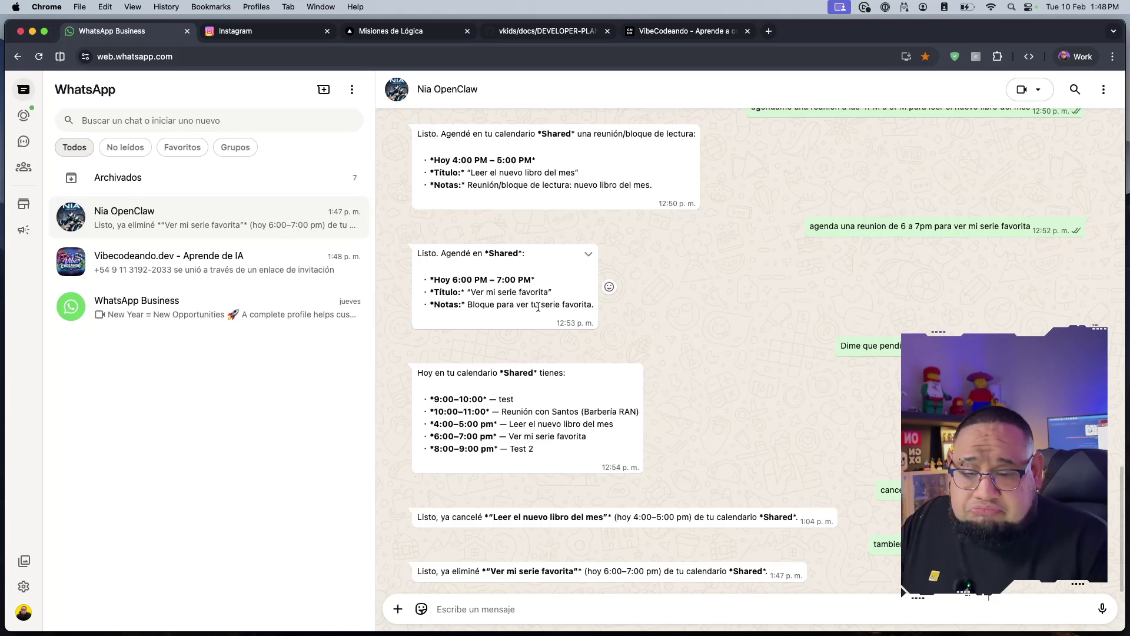
Ask the assistant 'dame mis tareas o pendientes del calendario', check Calendar, then return to WhatsApp.
type("dame mis ")
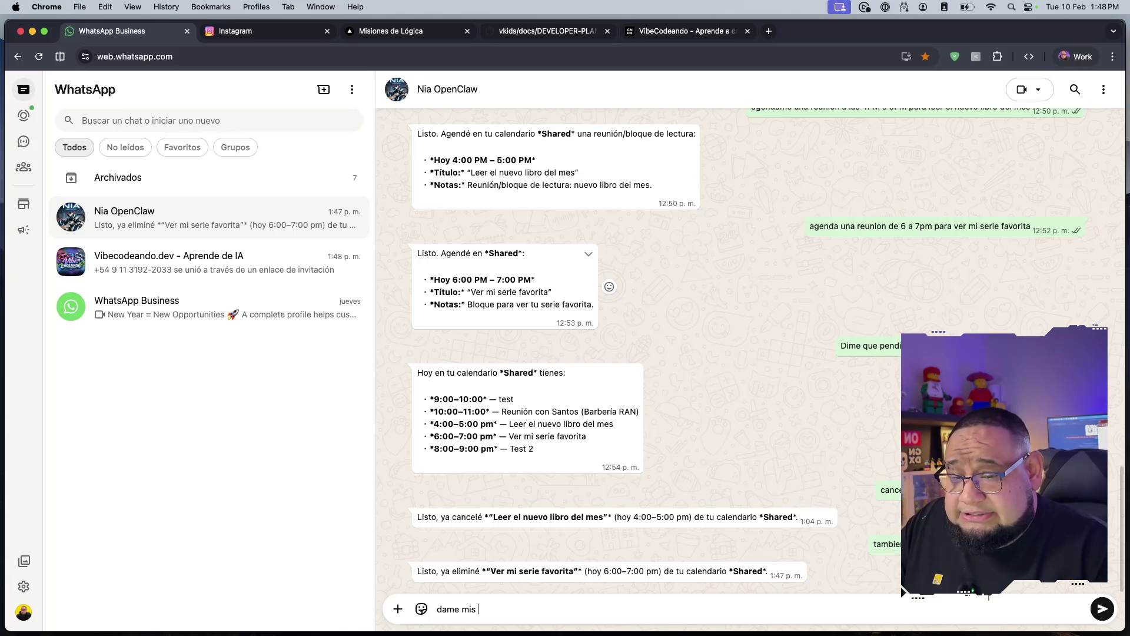
type("tareas o pendiente")
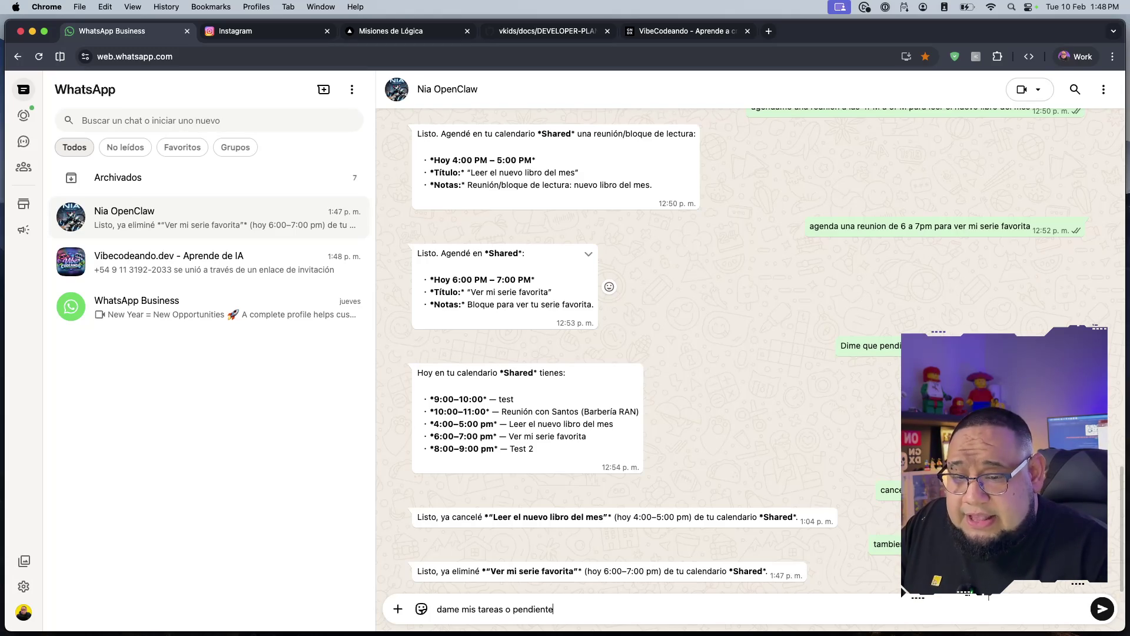
type("s del calendario")
key("Return")
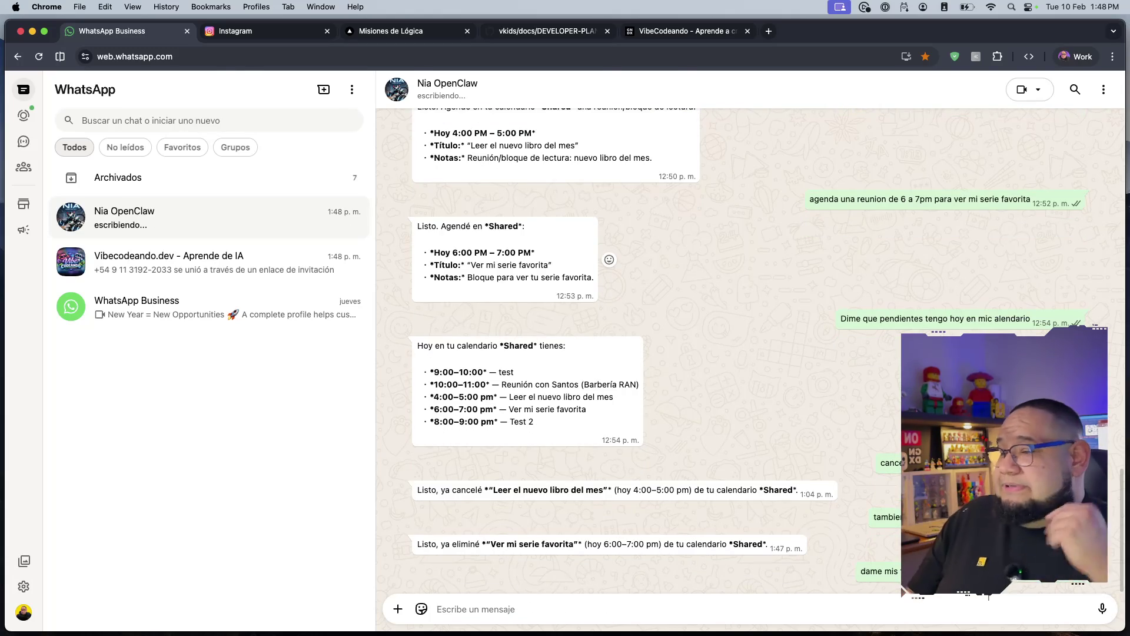
key("super+Tab")
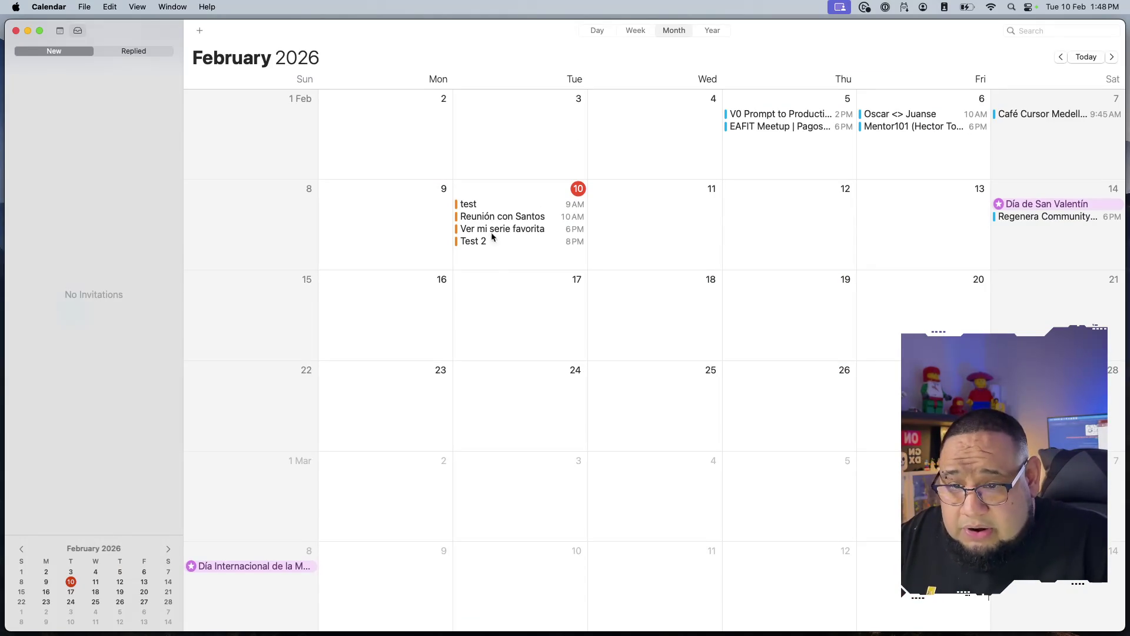
key("ctrl+Up")
left_click(452, 282)
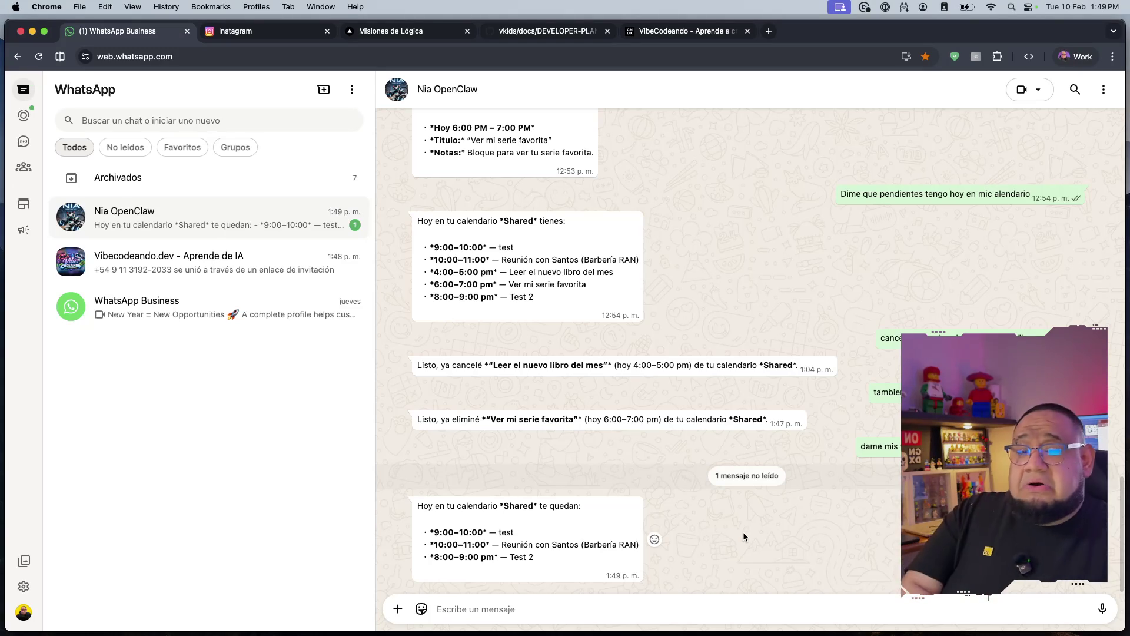
Select and deselect the 12:54 agenda lines, then switch to the vkids DEVELOPER-PLAN.md tab.
mouse_move(577, 308)
left_mouse_down()
mouse_move(427, 283)
mouse_move(426, 247)
left_mouse_up()
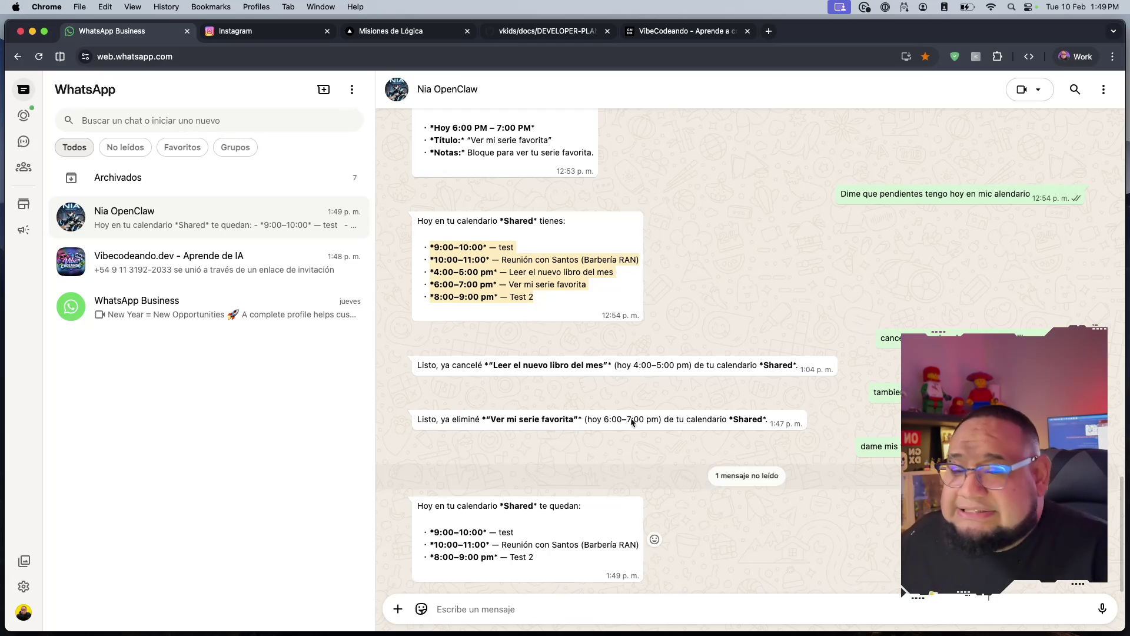
left_click(539, 372)
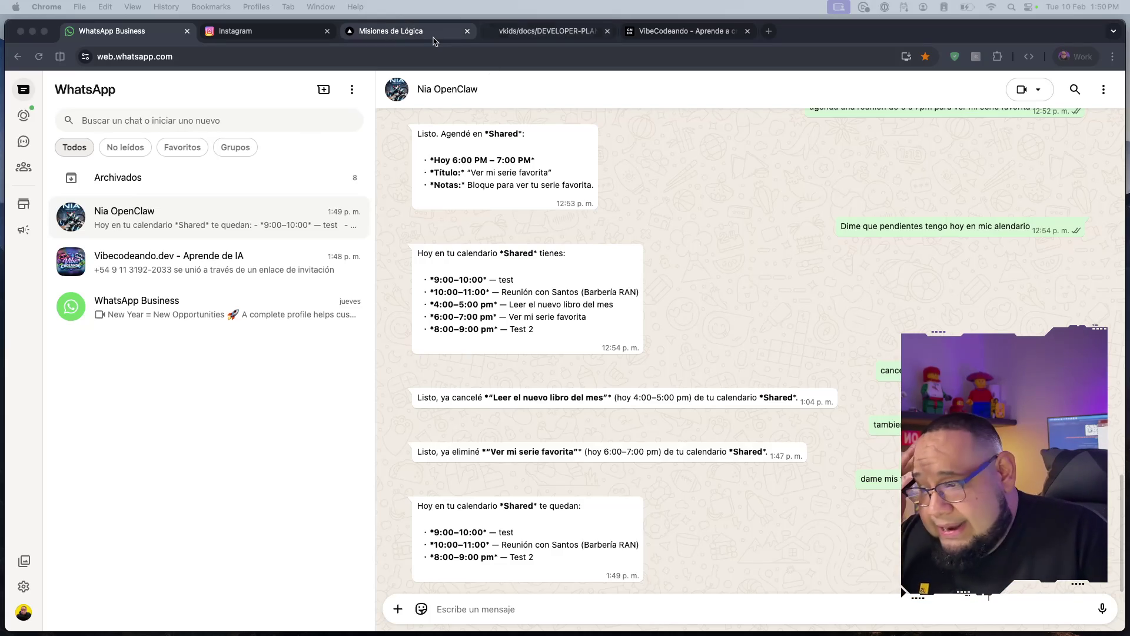
left_click(541, 31)
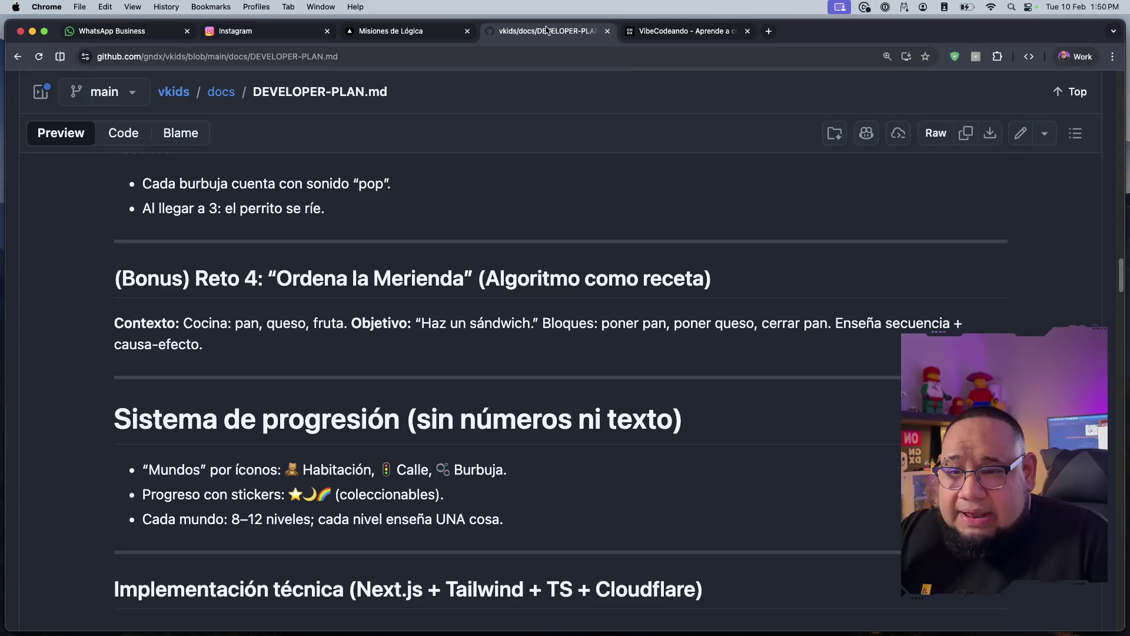
Scroll through DEVELOPER-PLAN.md on GitHub, then go back to the WhatsApp Business chat.
scroll(576, 342, "down", 1)
scroll(576, 342, "up", 1)
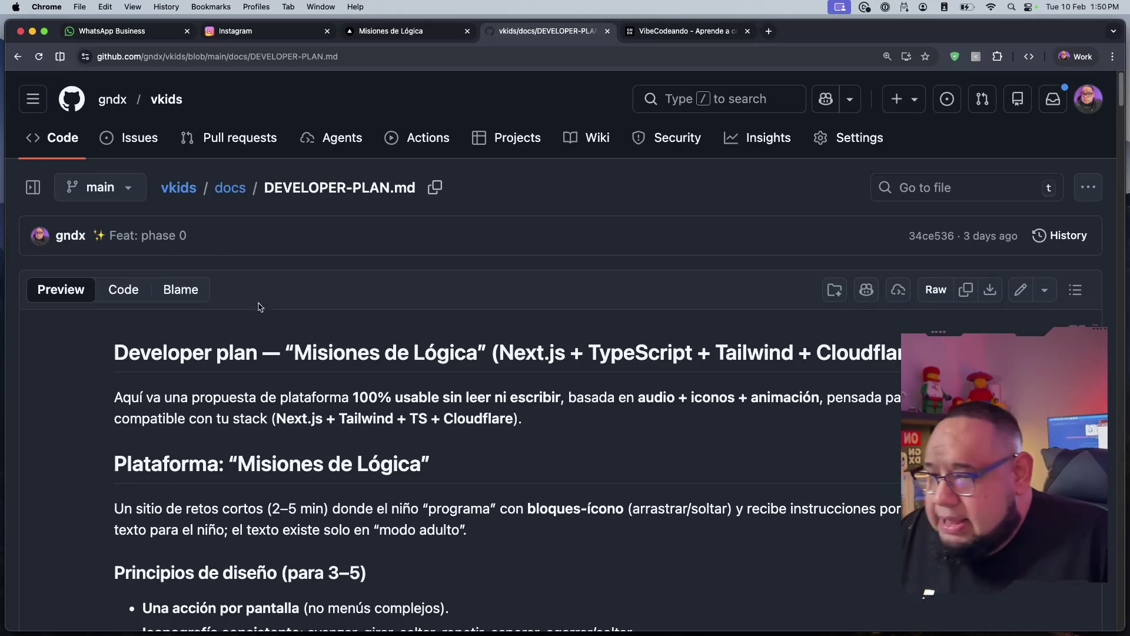
scroll(244, 324, "down", 1)
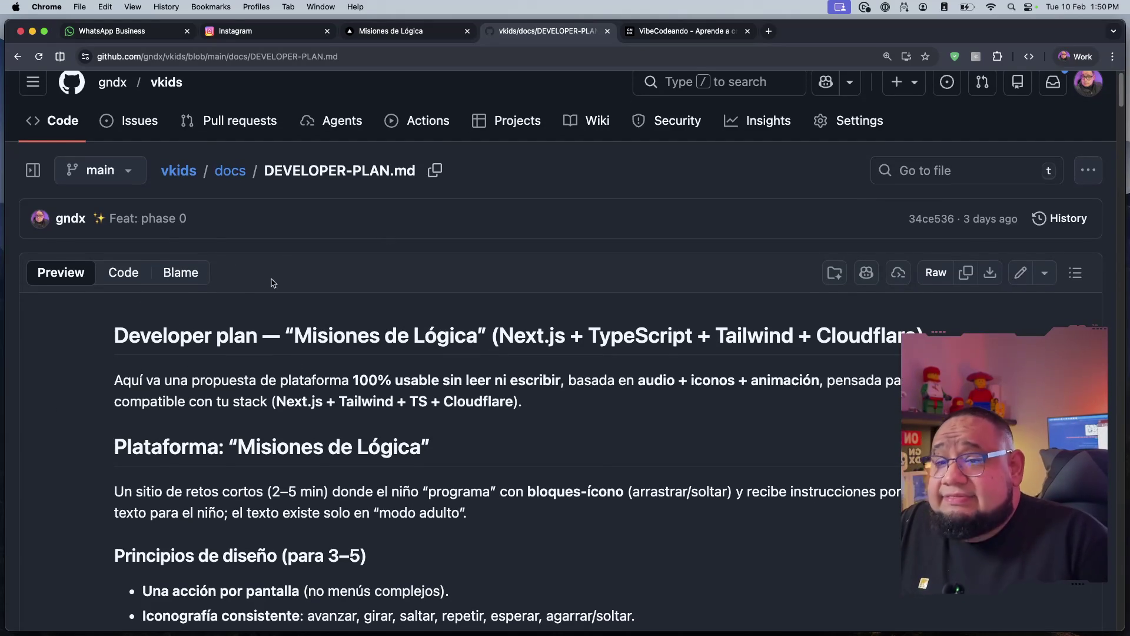
key("super+space")
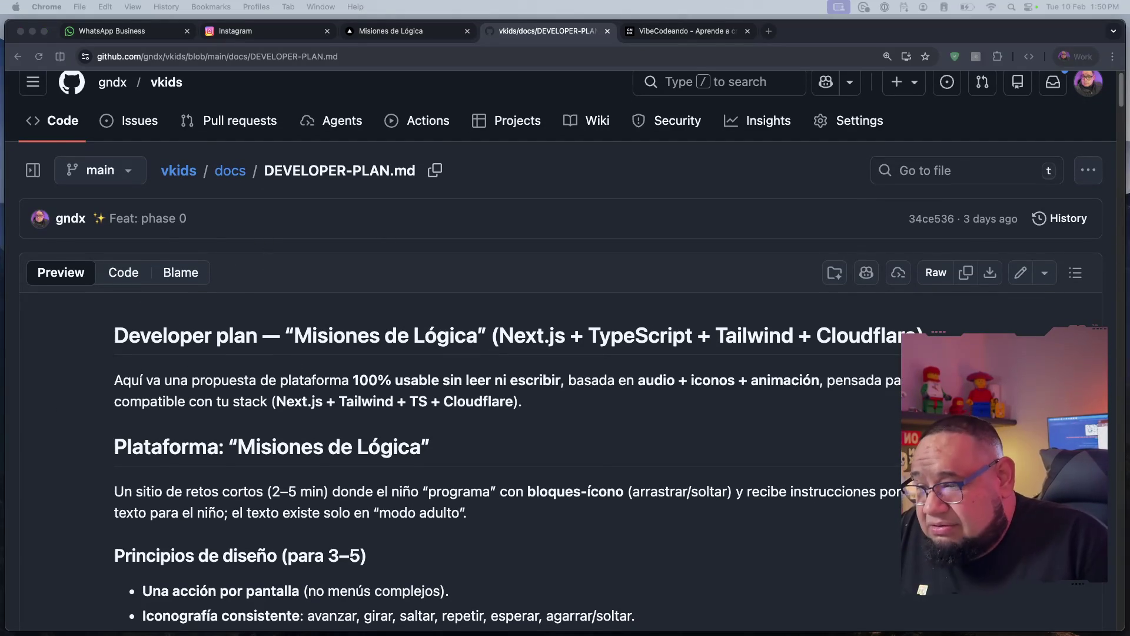
left_click(117, 36)
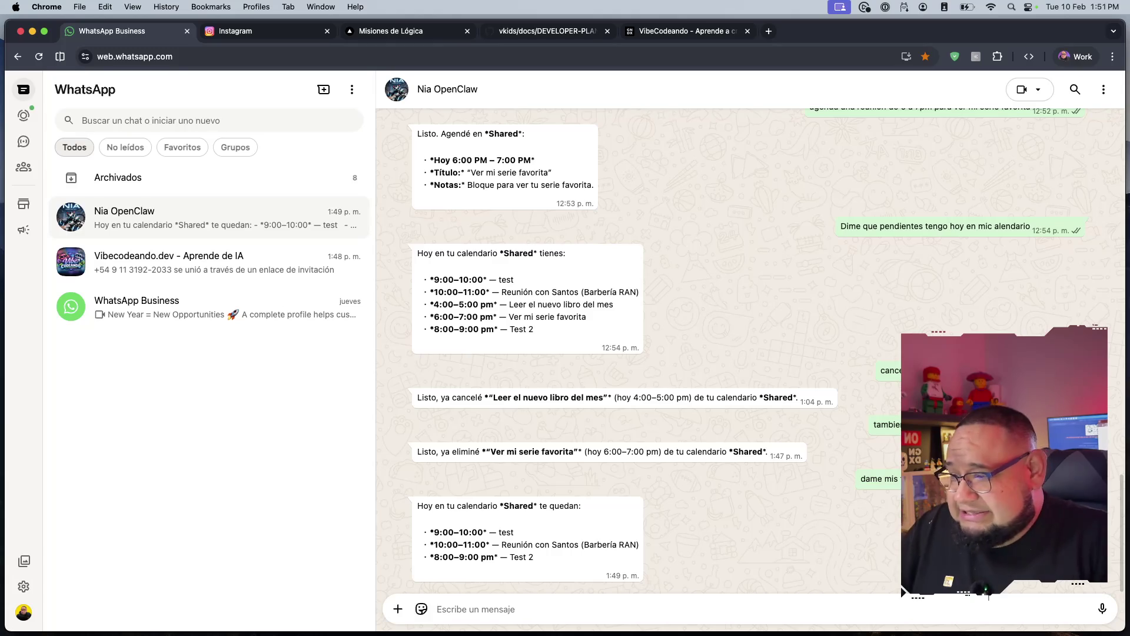
Use Mission Control to reach the other desktop's Chrome window on kilo.ai/kiloclaw.
key("ctrl+Up")
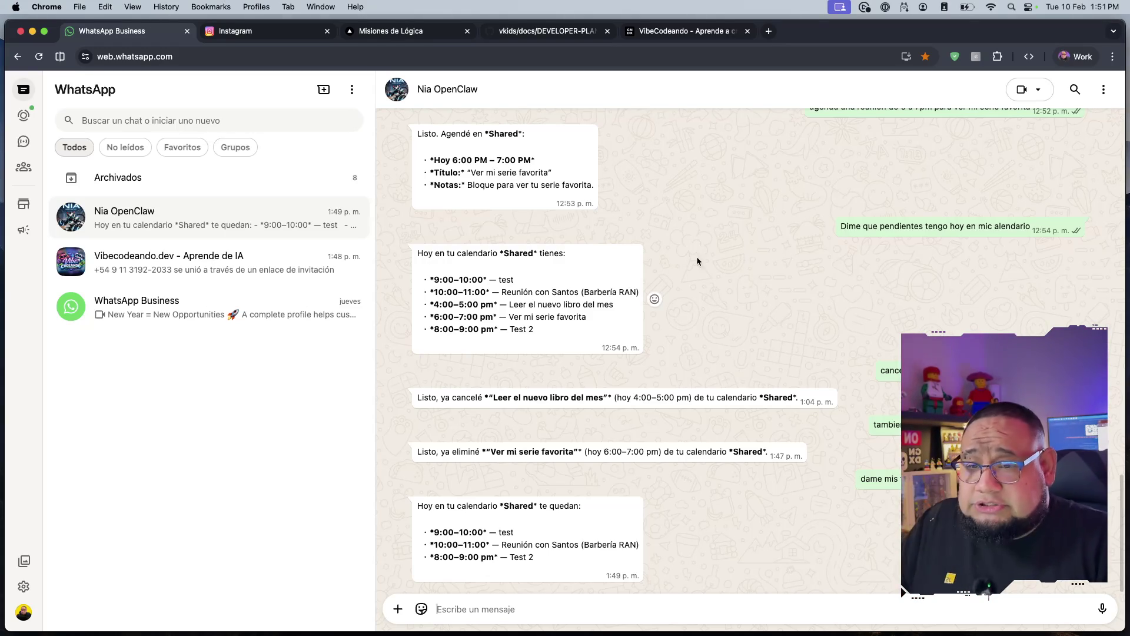
key("ctrl+Up")
key("ctrl+Up")
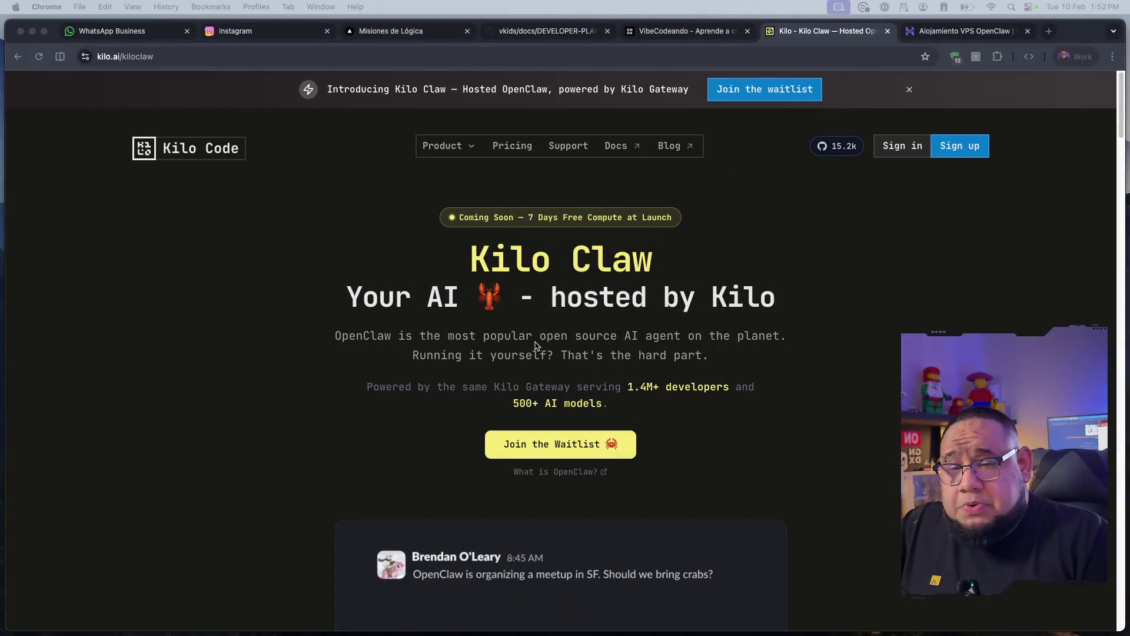
scroll(296, 289, "down", 1)
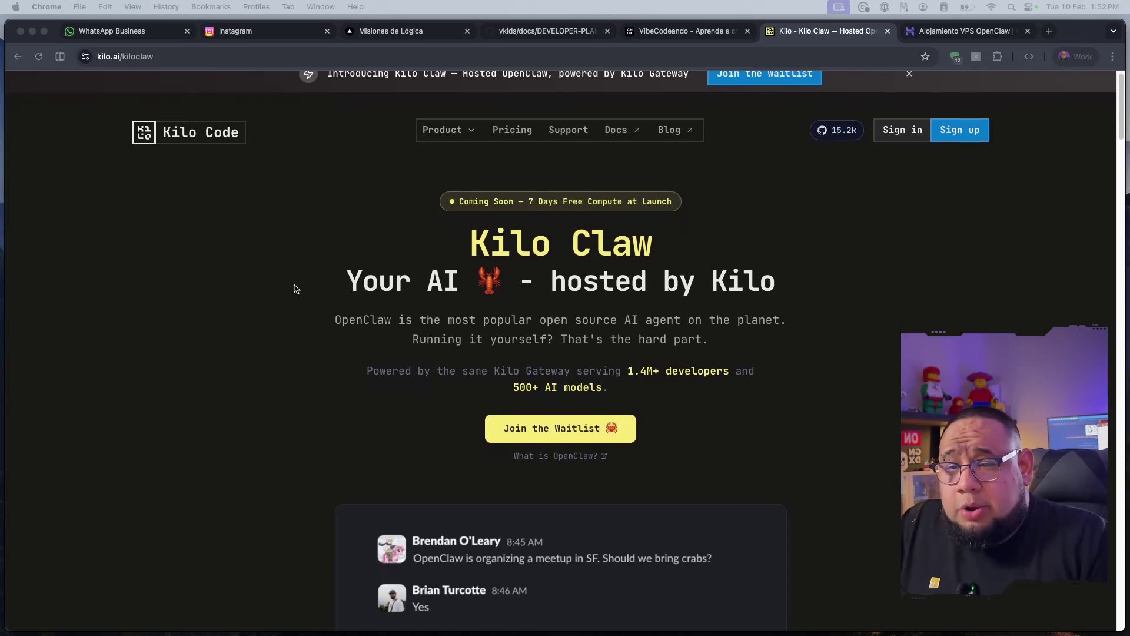
left_click(345, 286)
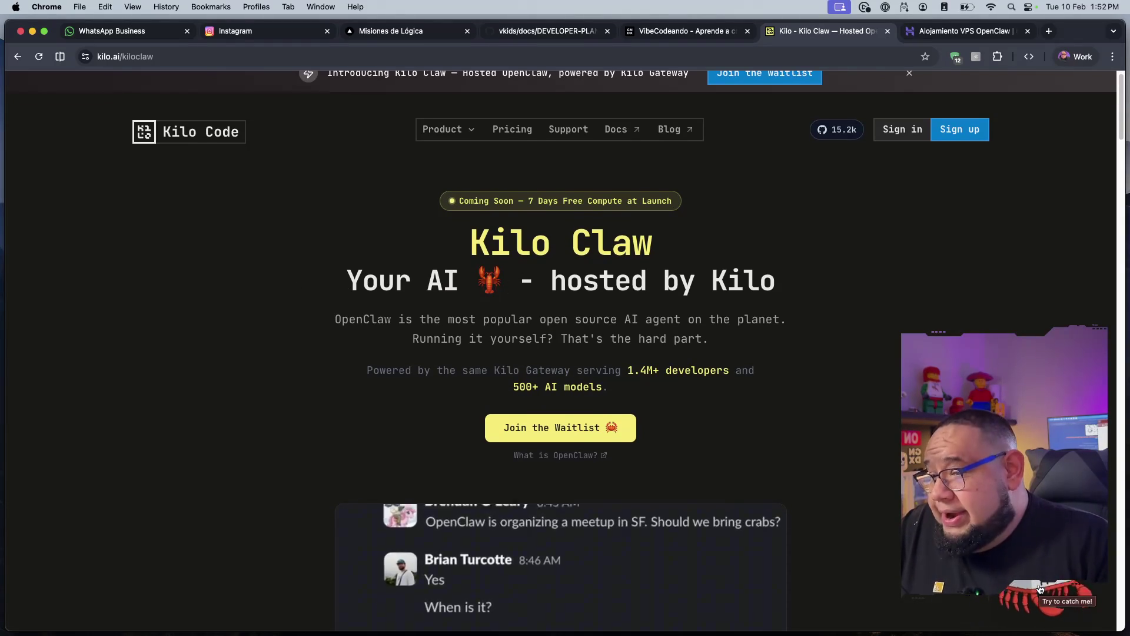
scroll(705, 471, "down", 3)
scroll(705, 471, "up", 3)
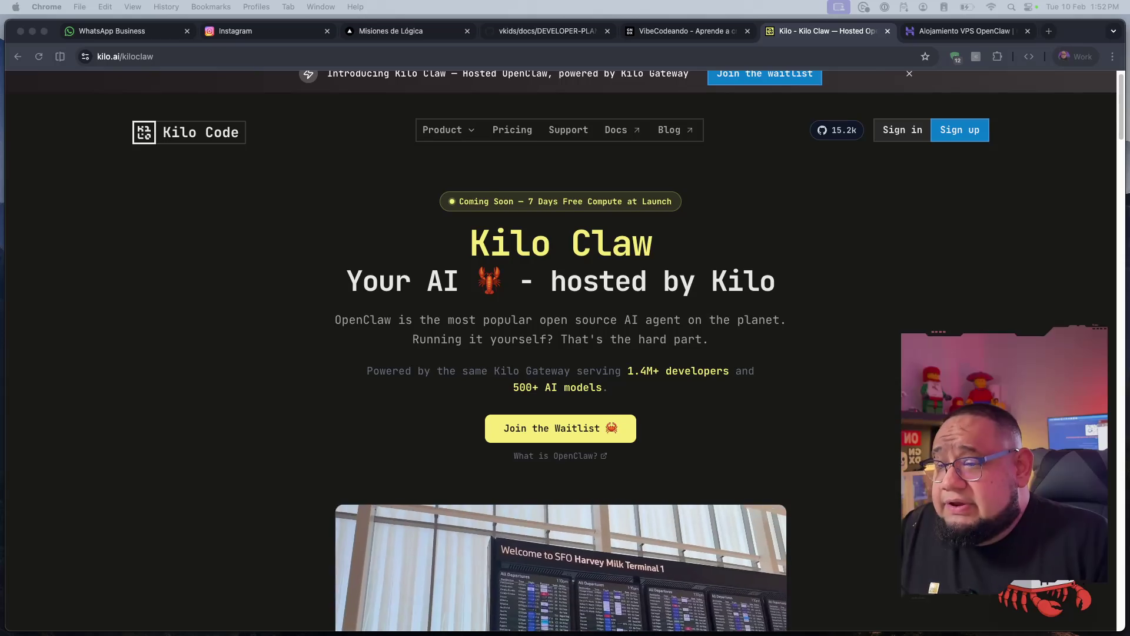
scroll(386, 365, "down", 8)
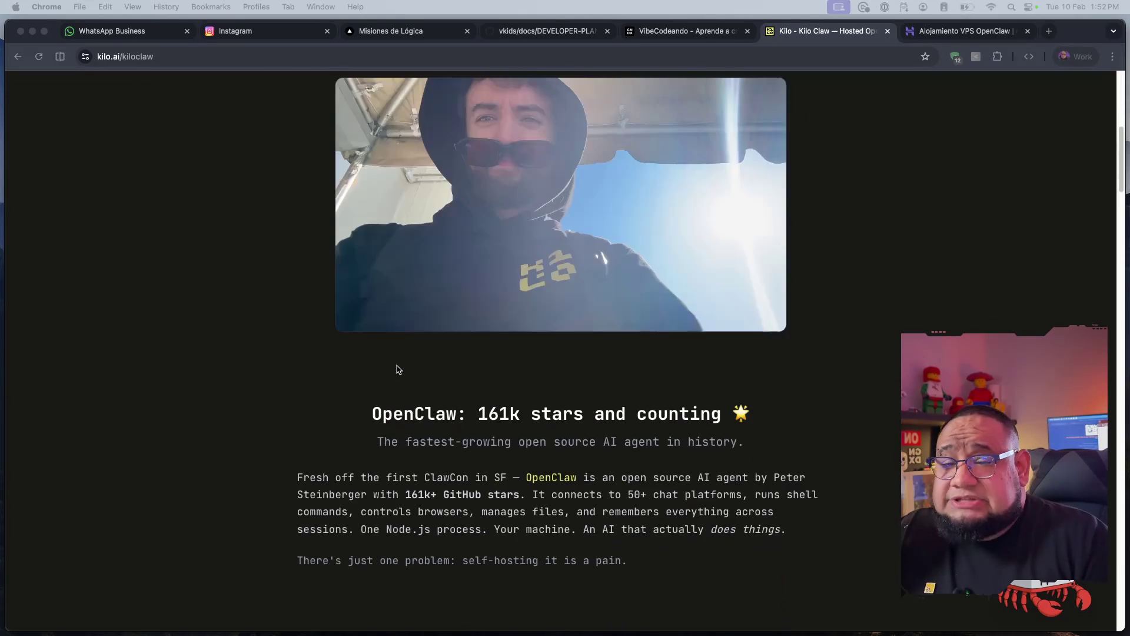
scroll(412, 365, "up", 8)
left_click(339, 408)
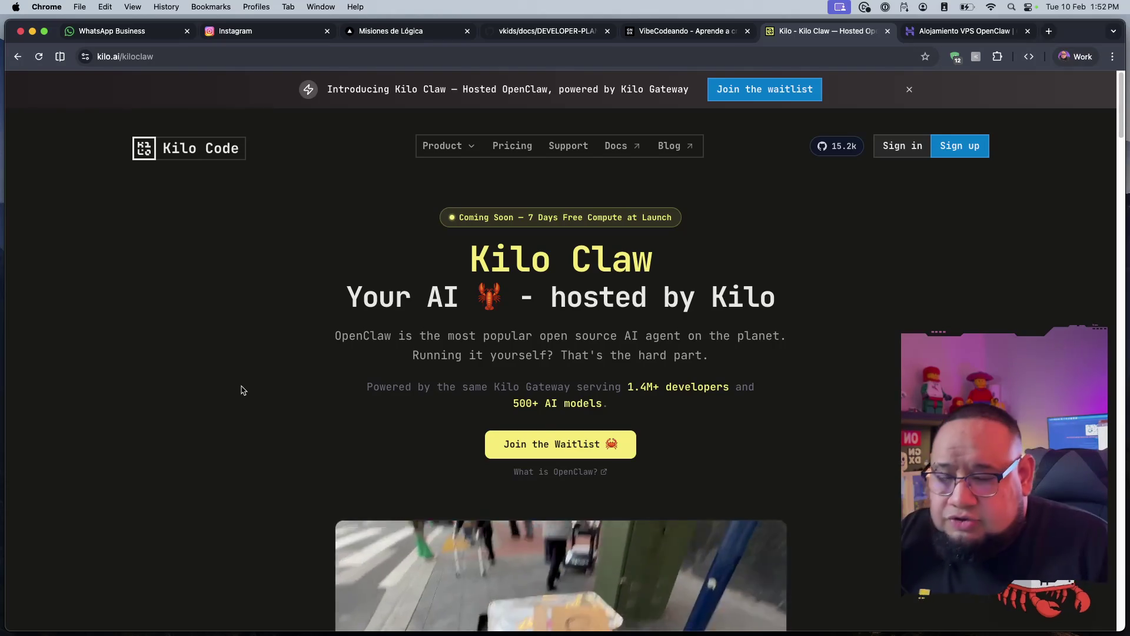
scroll(601, 391, "down", 5)
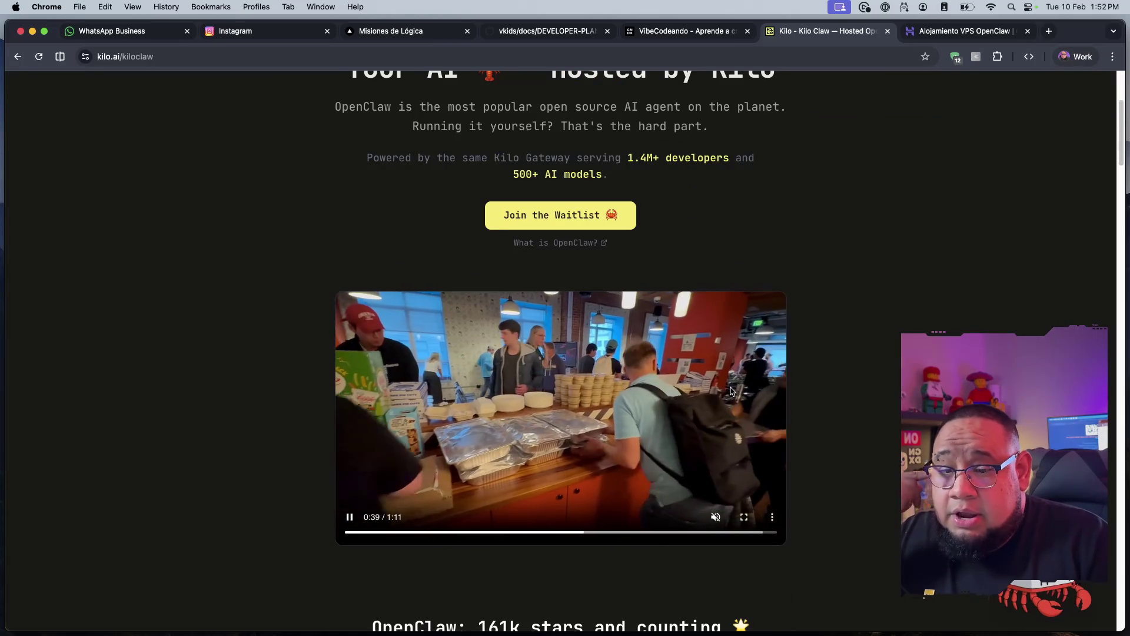
scroll(724, 377, "down", 8)
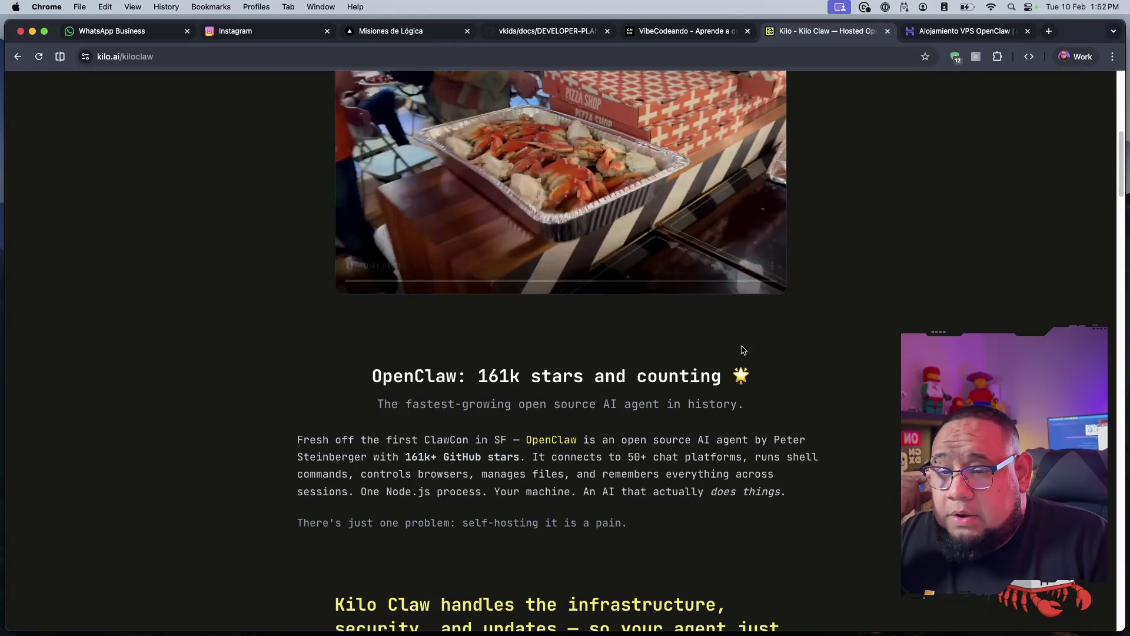
scroll(701, 341, "down", 15)
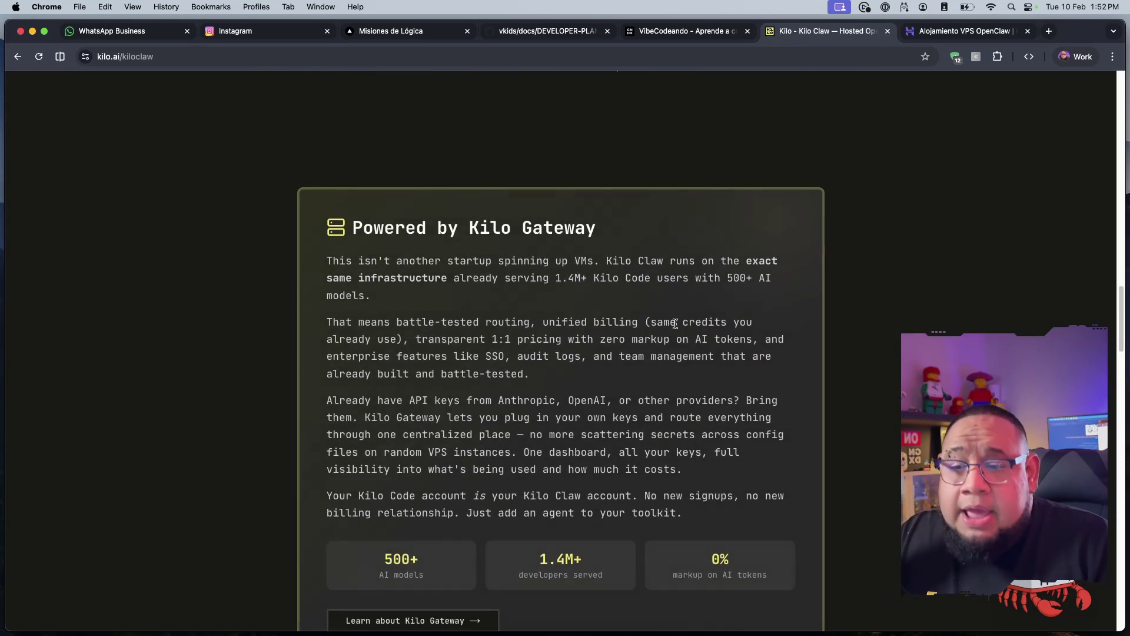
key("Home")
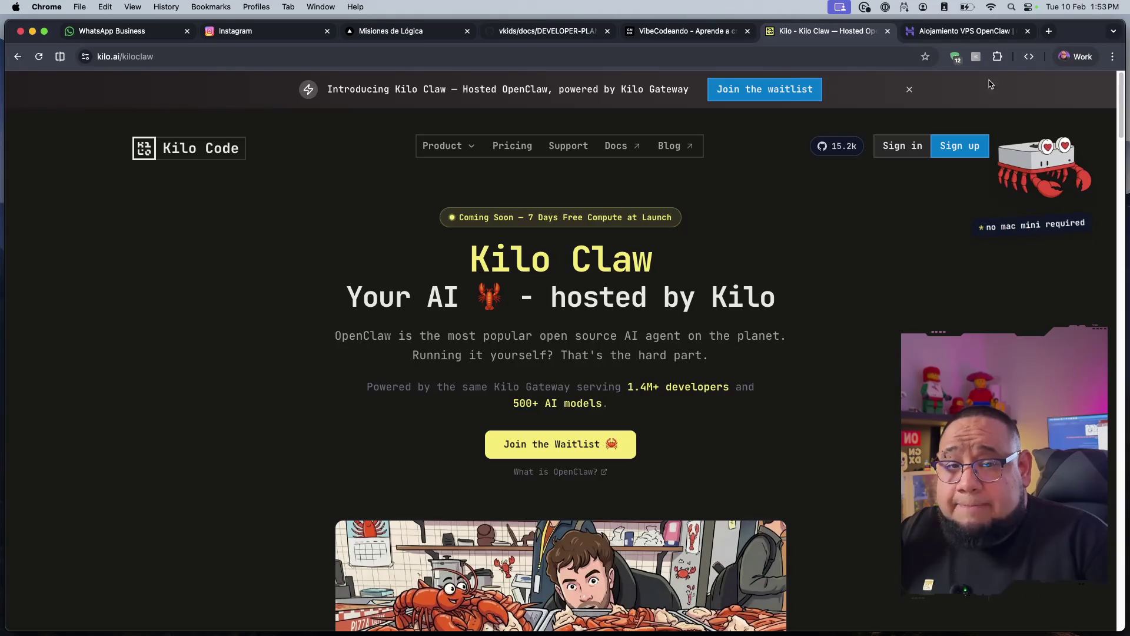
left_click(966, 31)
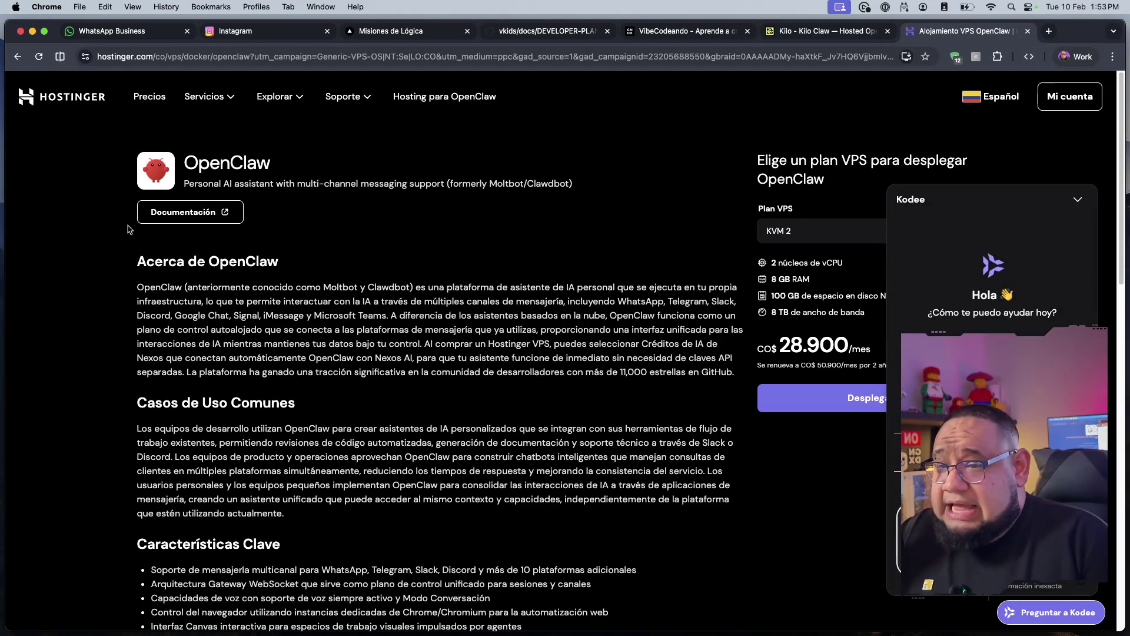
Close the Kodee chat panel and check the KVM 1 plan's 20.900 monthly price.
scroll(409, 236, "down", 20)
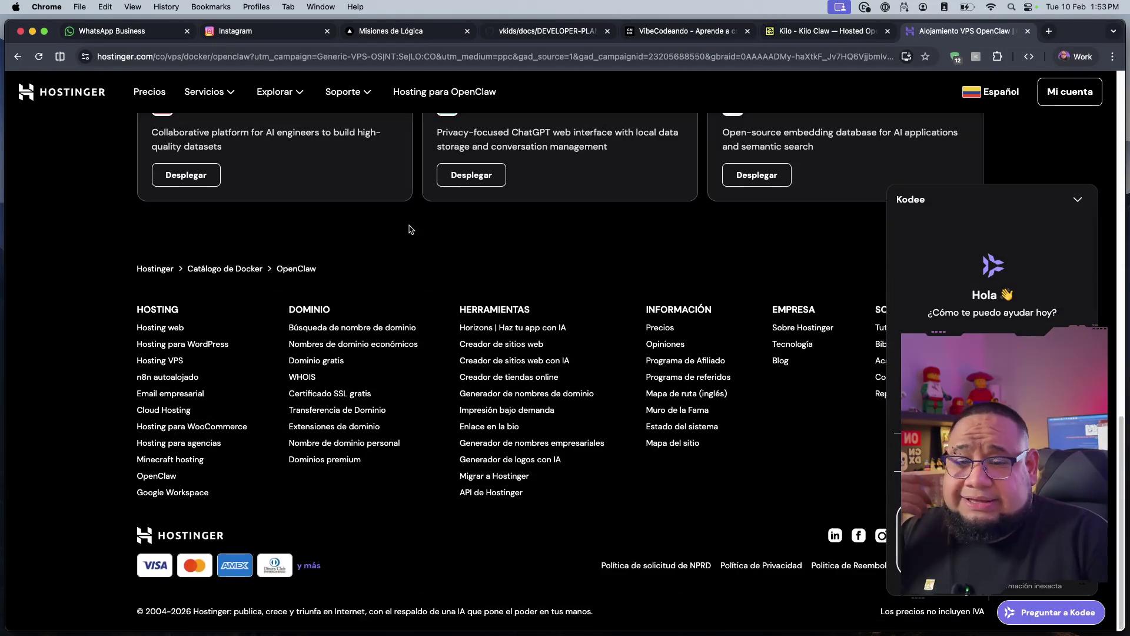
scroll(412, 228, "up", 20)
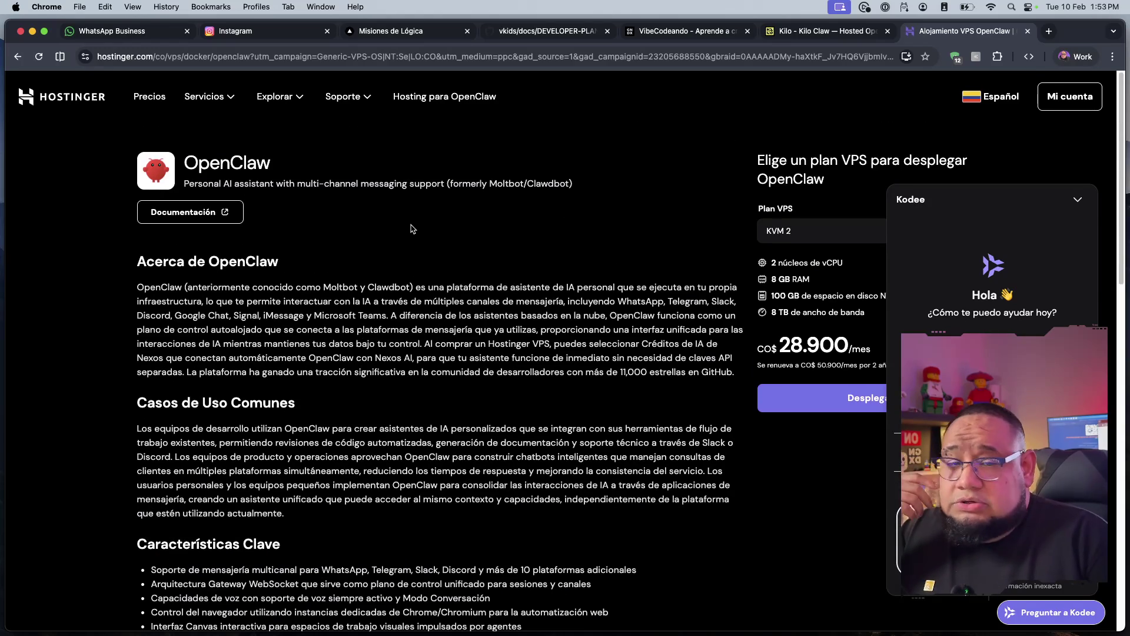
left_click(1078, 200)
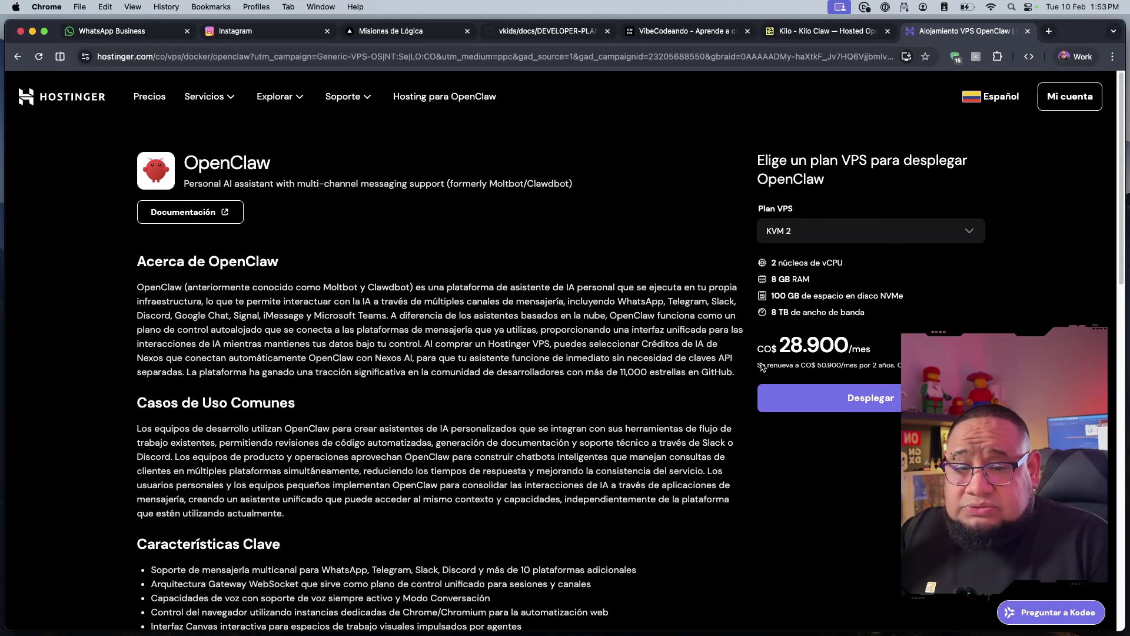
left_click(803, 236)
left_click(804, 258)
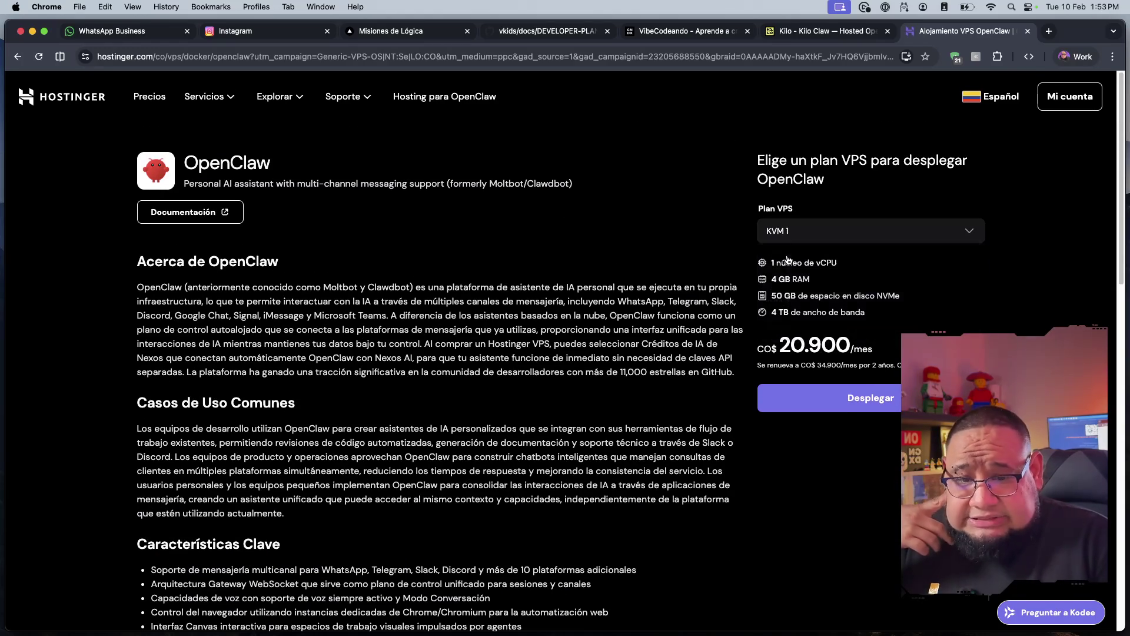
double_click(786, 344)
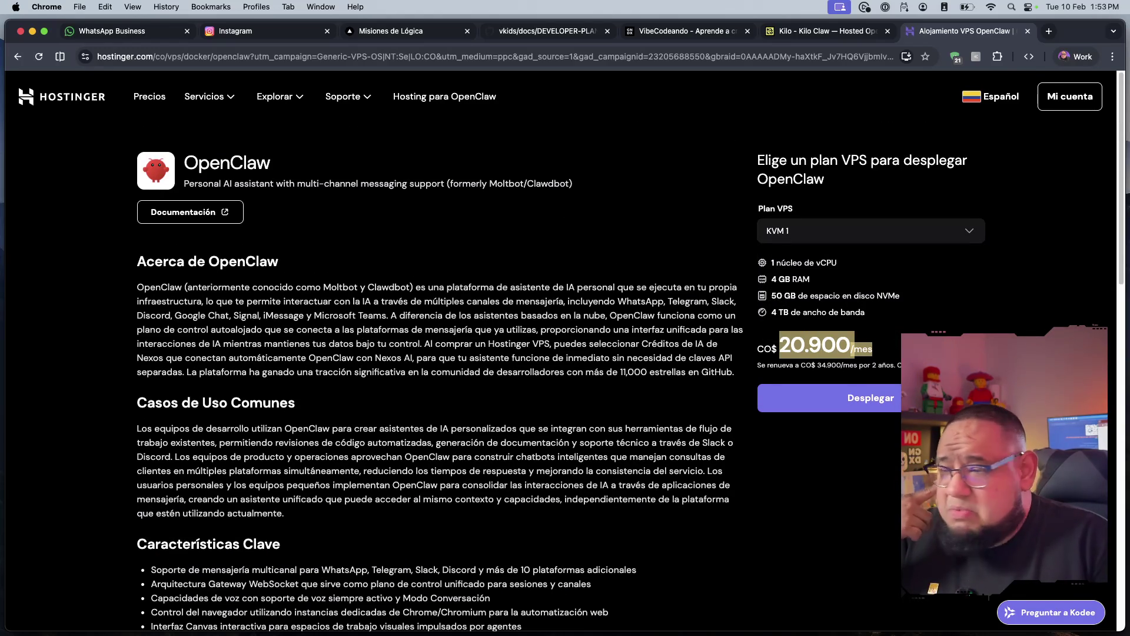
left_click(779, 461)
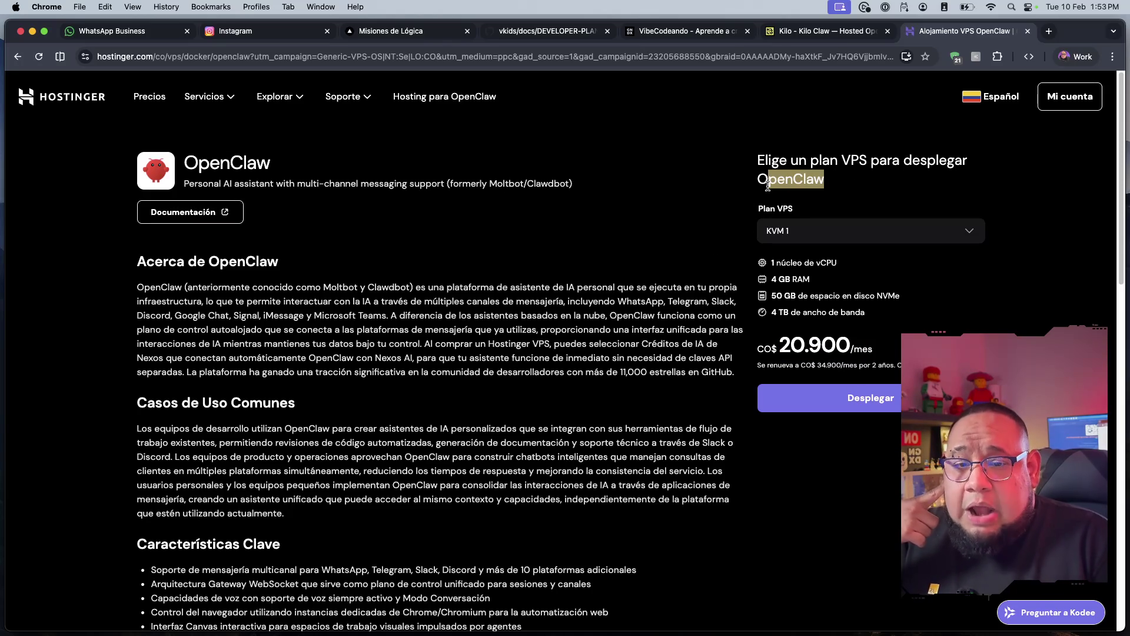
Reselect the KVM 2 plan on the Hostinger OpenClaw page, then return to Kilo Claw.
left_click_drag(758, 187, 819, 184)
left_click(802, 232)
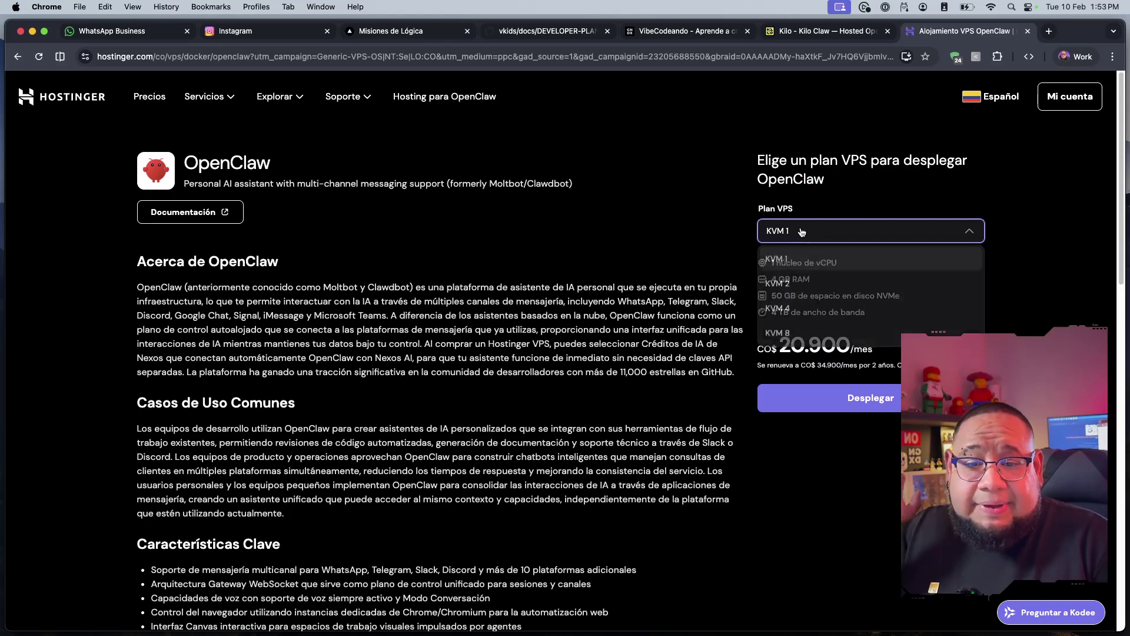
left_click(801, 288)
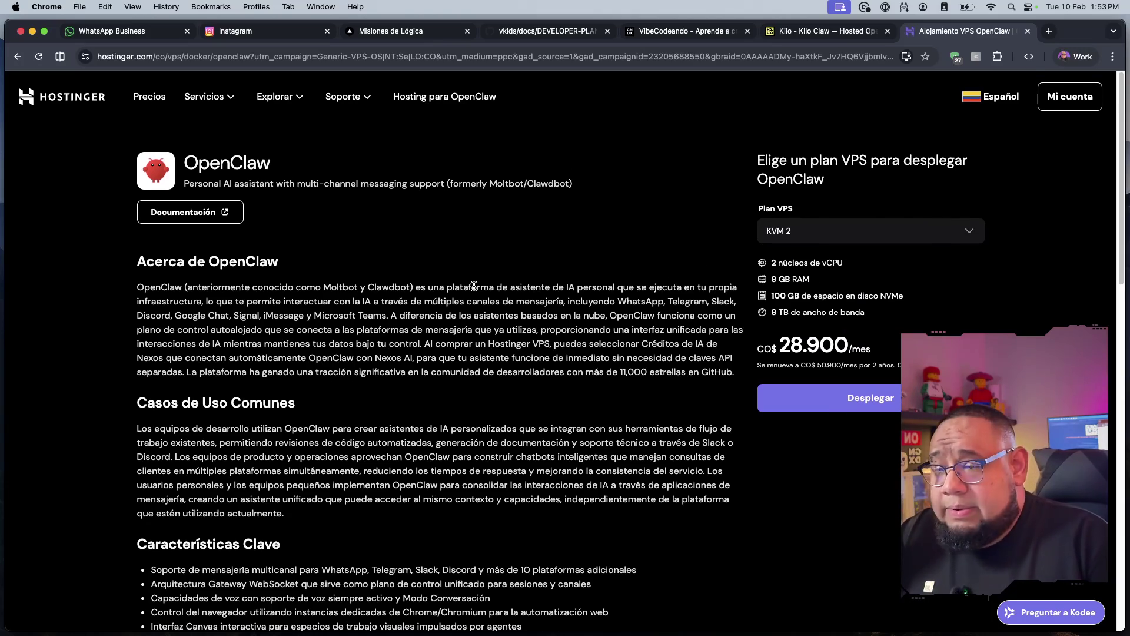
left_click(799, 31)
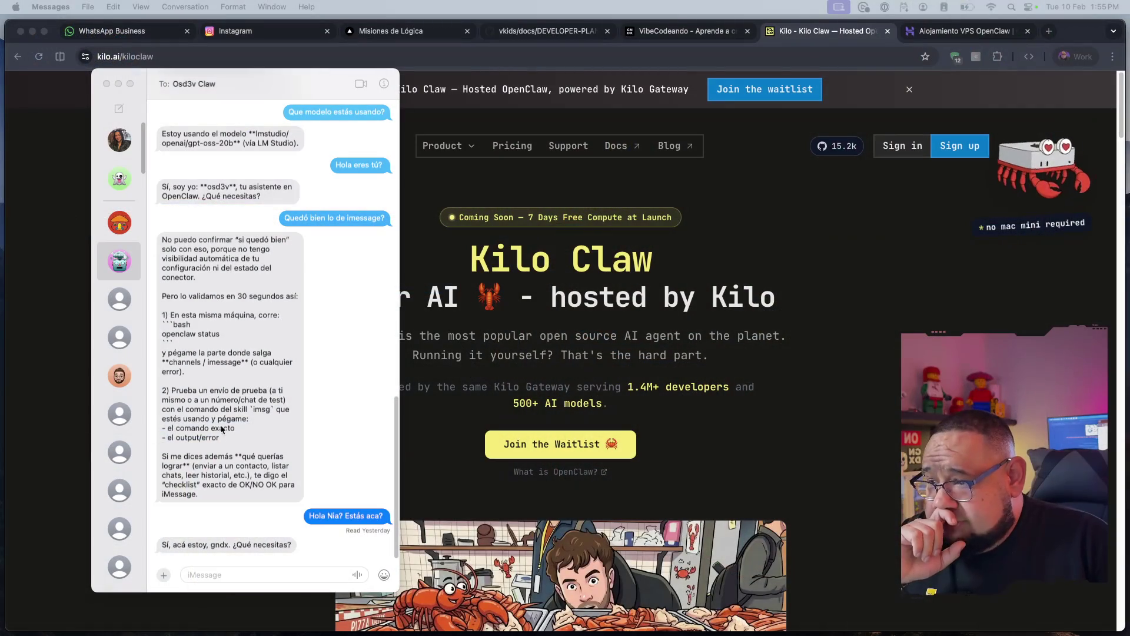
Send a short greeting to the assistant from the iMessage field.
left_click(245, 576)
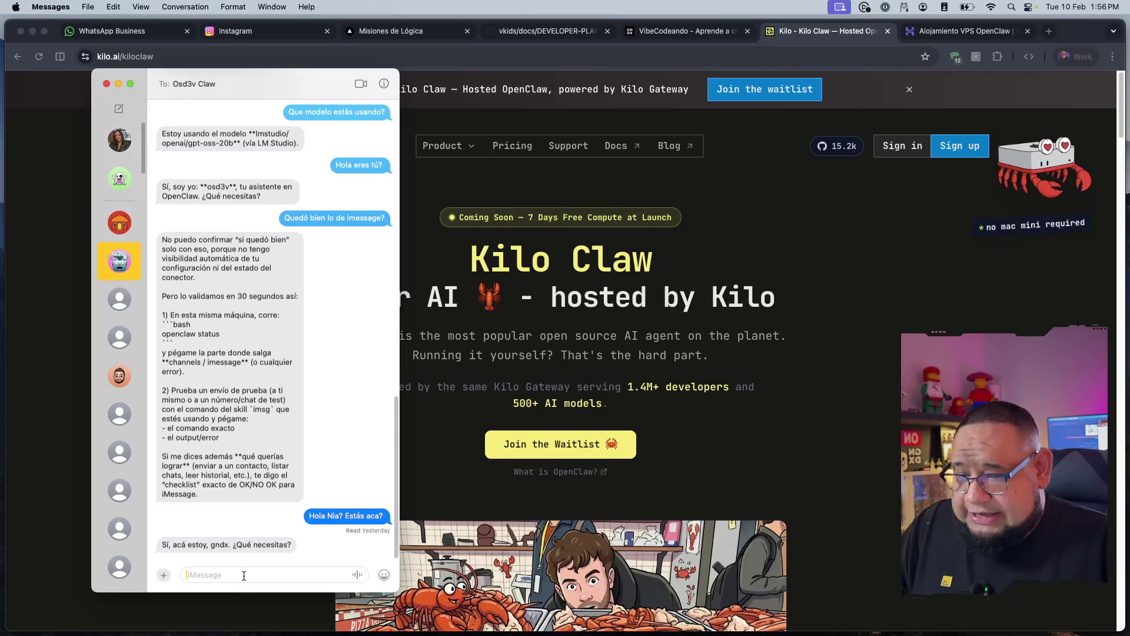
key("Return")
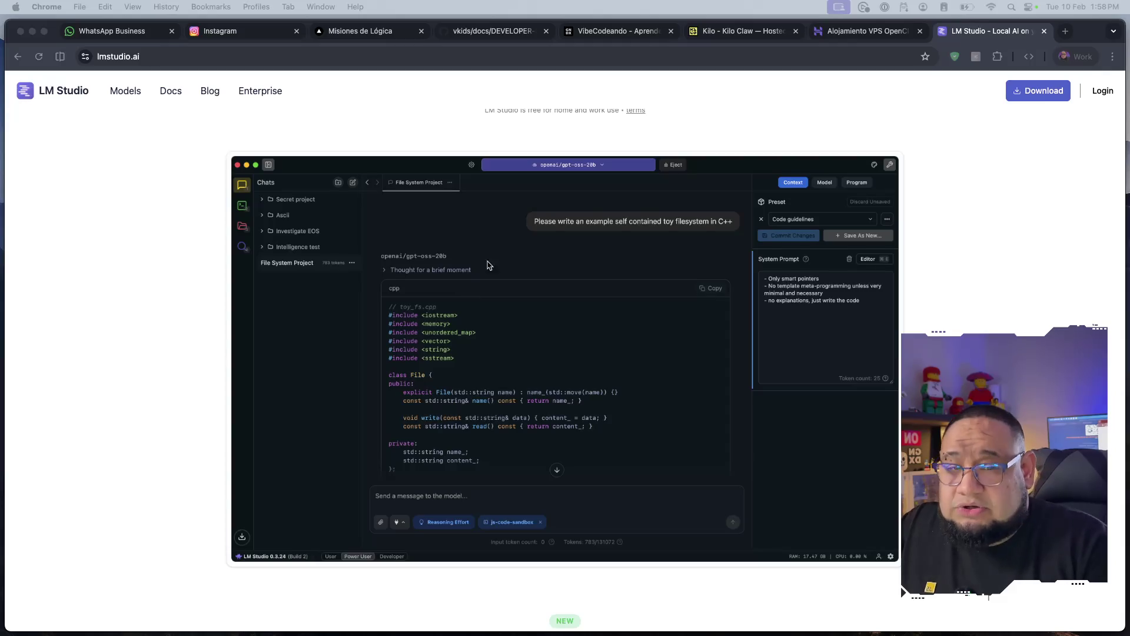
Browse the LM Studio site and open its Models catalog.
scroll(569, 276, "down", 10)
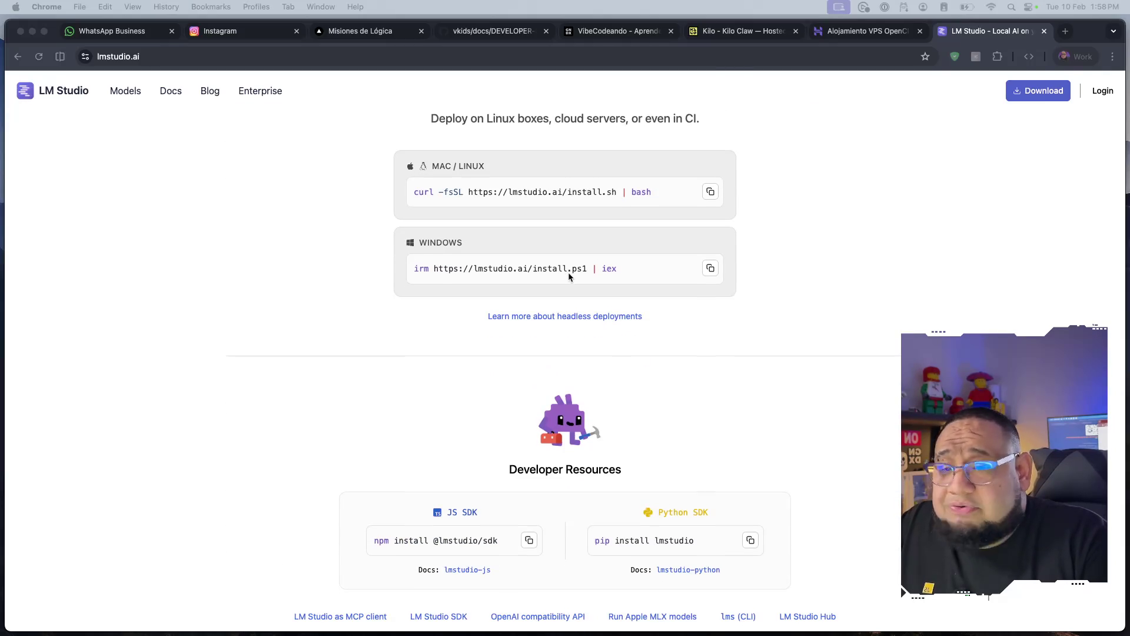
scroll(569, 277, "up", 3)
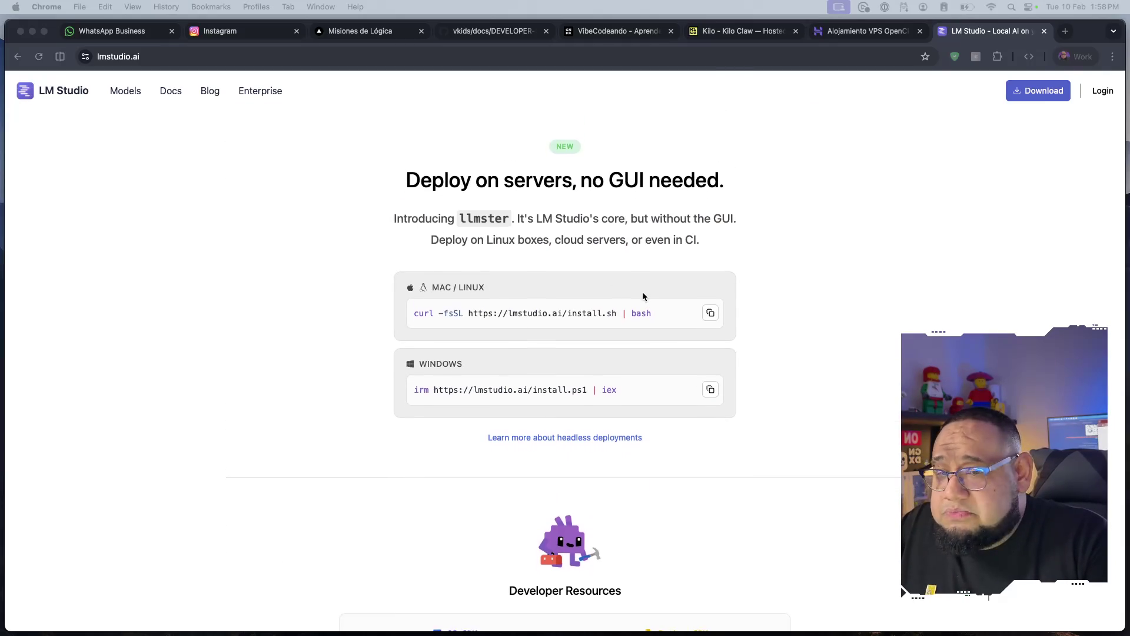
scroll(432, 288, "down", 2)
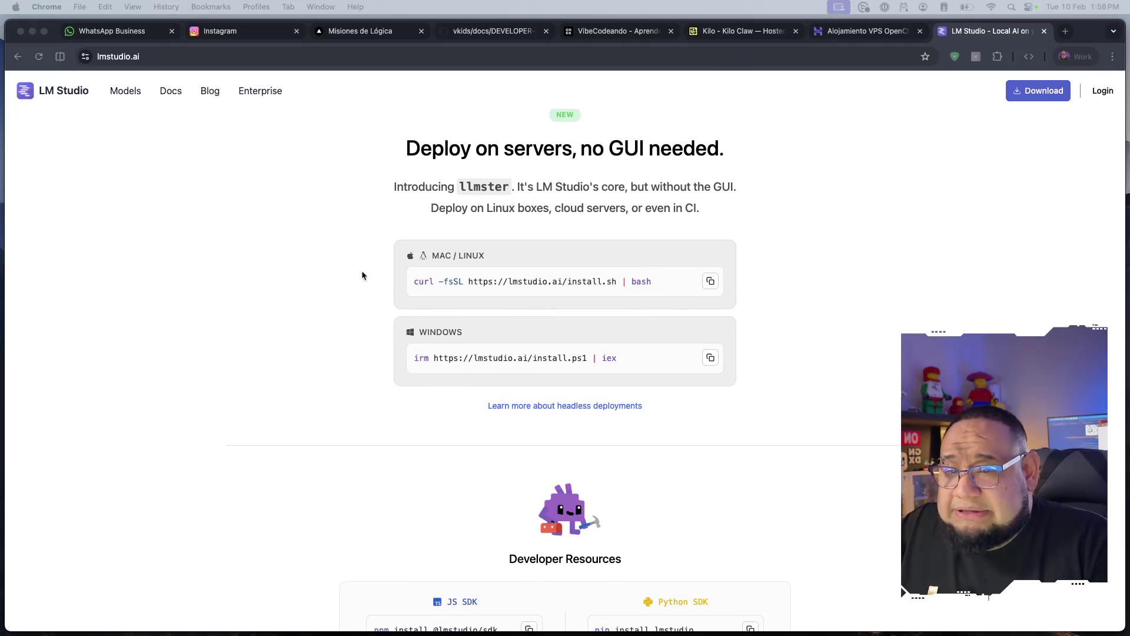
scroll(363, 272, "up", 10)
scroll(362, 259, "down", 5)
scroll(362, 256, "up", 5)
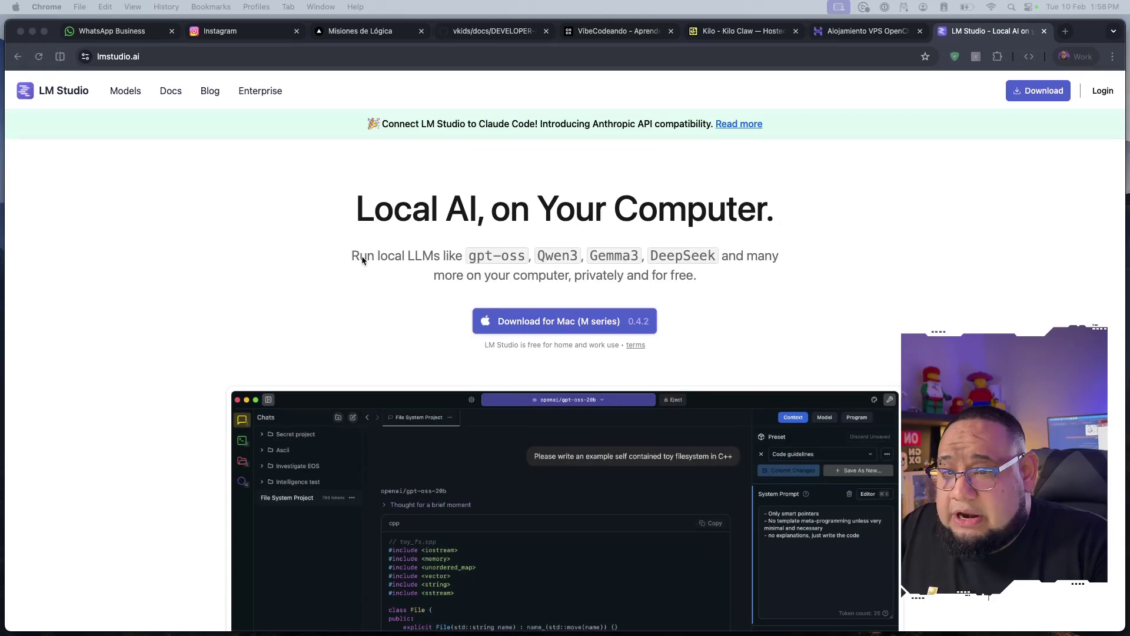
left_click(126, 94)
scroll(296, 328, "down", 10)
scroll(302, 324, "up", 10)
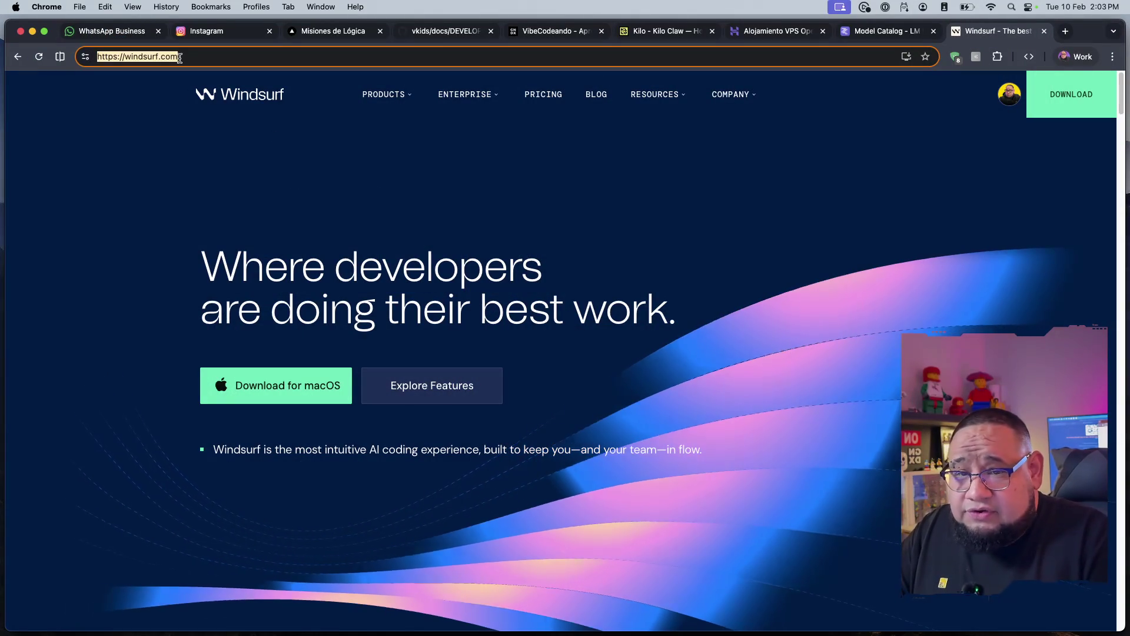
Scroll to the Windsurf site footer and open the Brand resources page.
mouse_move(655, 94)
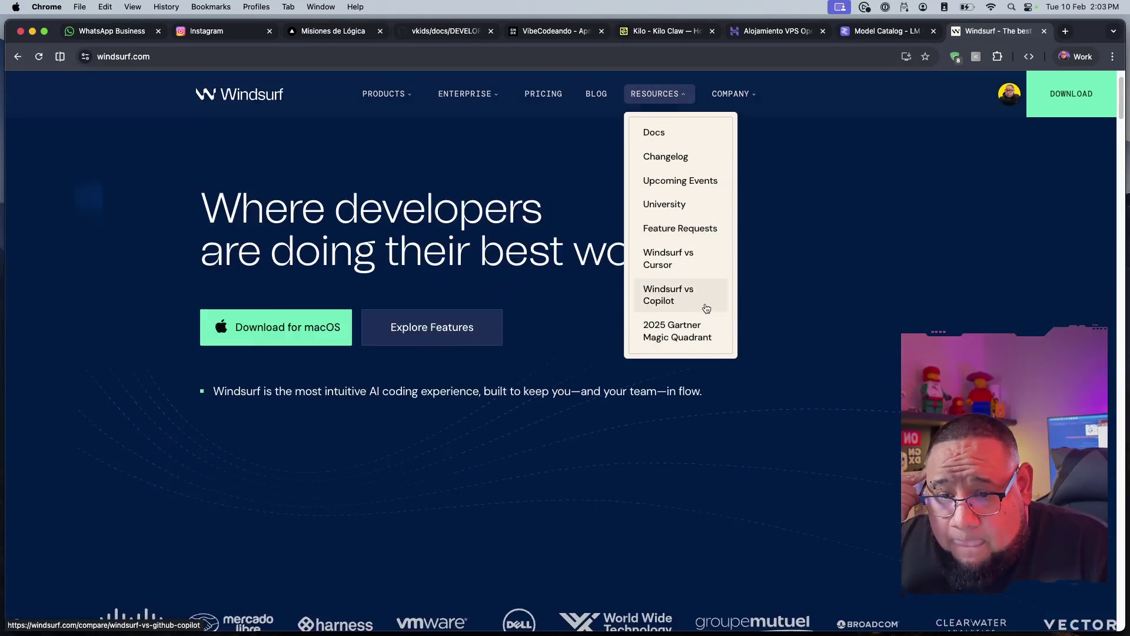
scroll(822, 309, "down", 8)
scroll(822, 310, "down", 20)
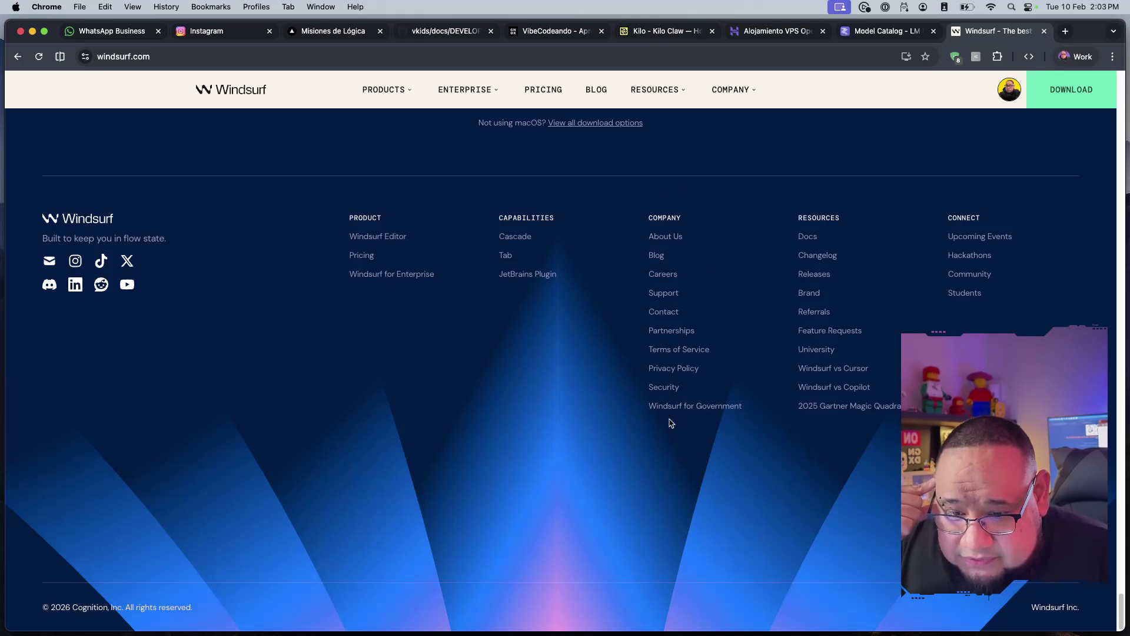
left_click(810, 295)
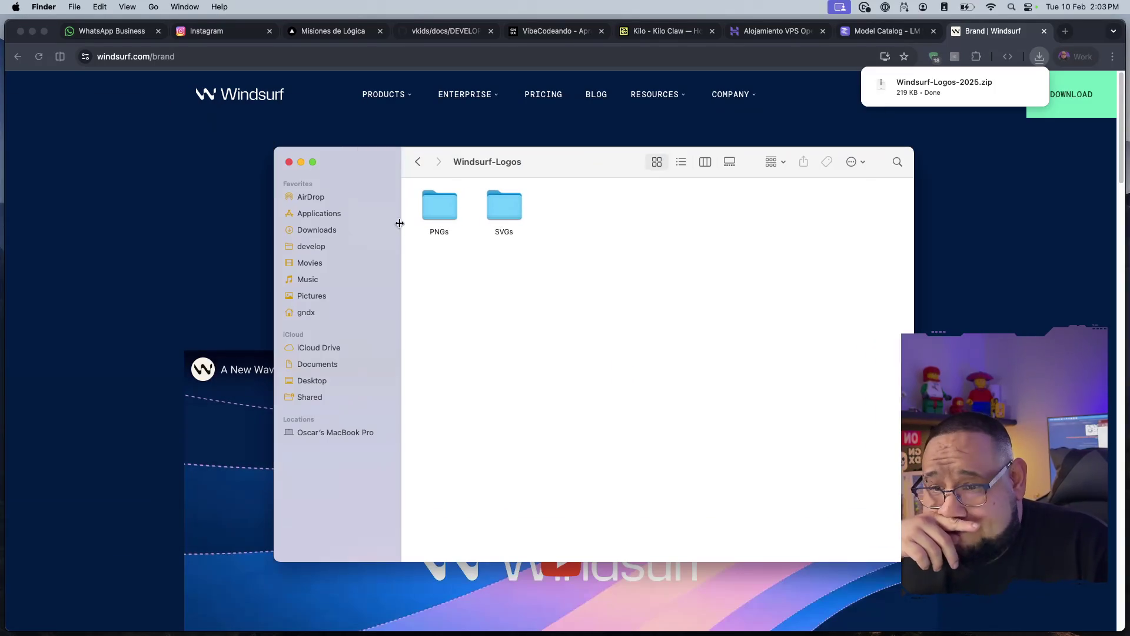
Preview the black Windsurf symbol and the next logo in the PNGs folder.
double_click(441, 210)
left_click(451, 204)
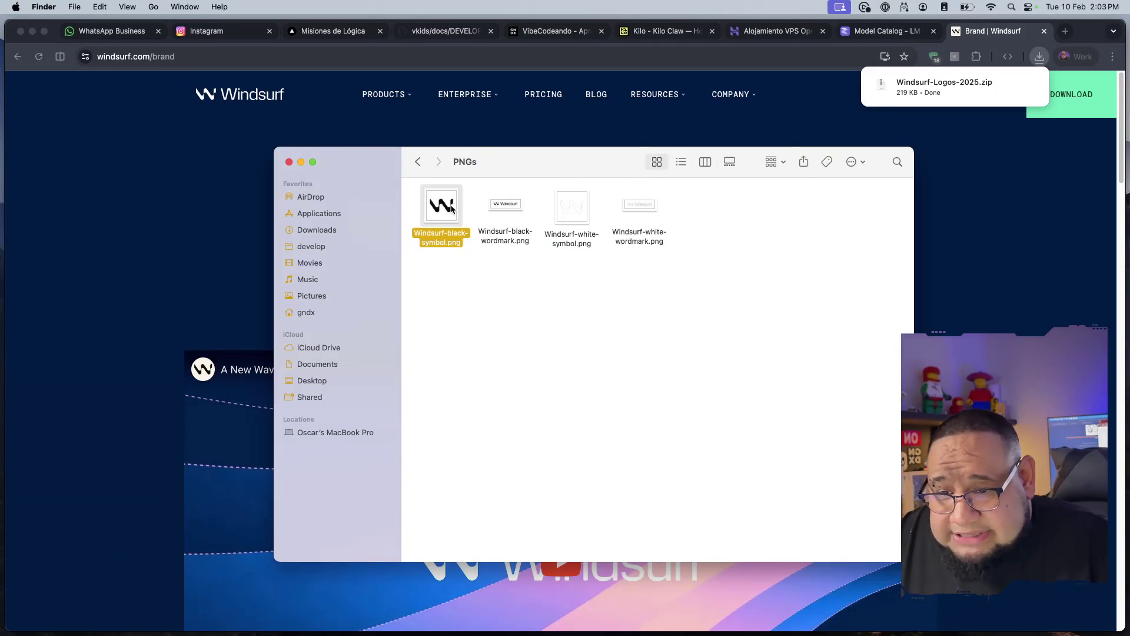
key("space")
key("Right")
key("Right")
key("Right")
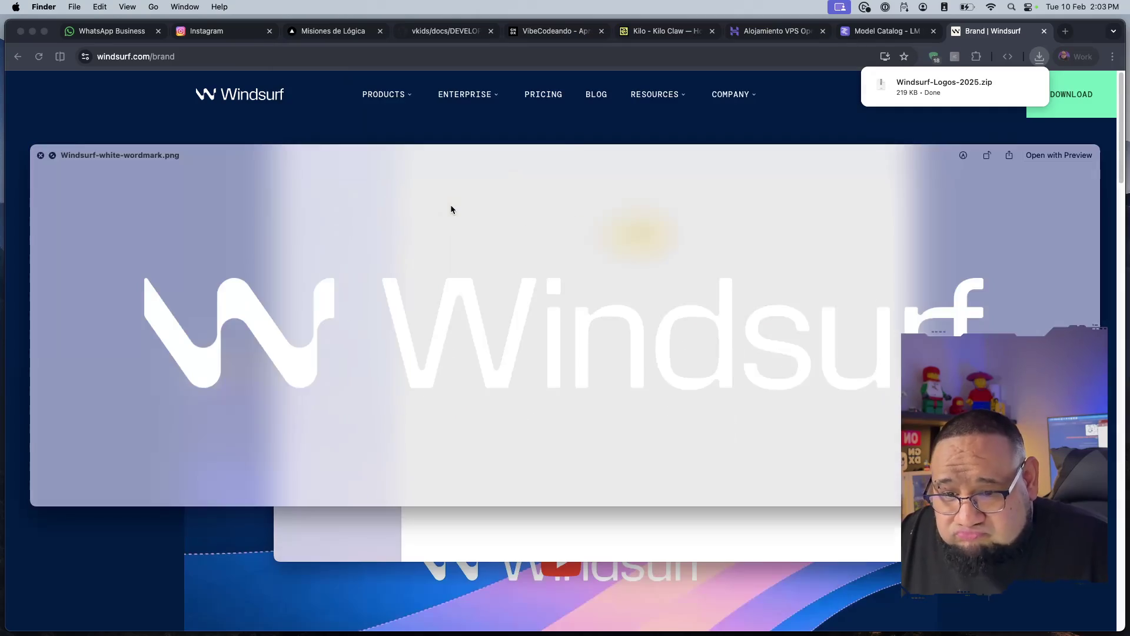
key("space")
key("super+bracketleft")
Preview the black Windsurf symbol and the next logo in the SVGs folder.
double_click(498, 210)
left_click(447, 218)
key("space")
key("Right")
key("Right")
key("Right")
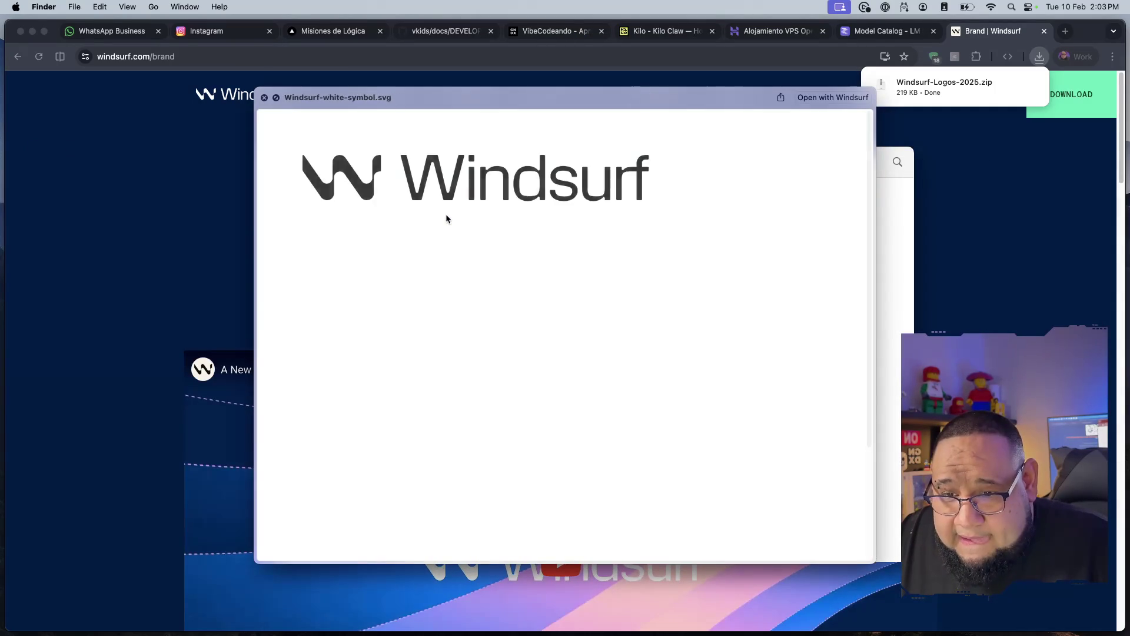
key("space")
left_click(446, 218)
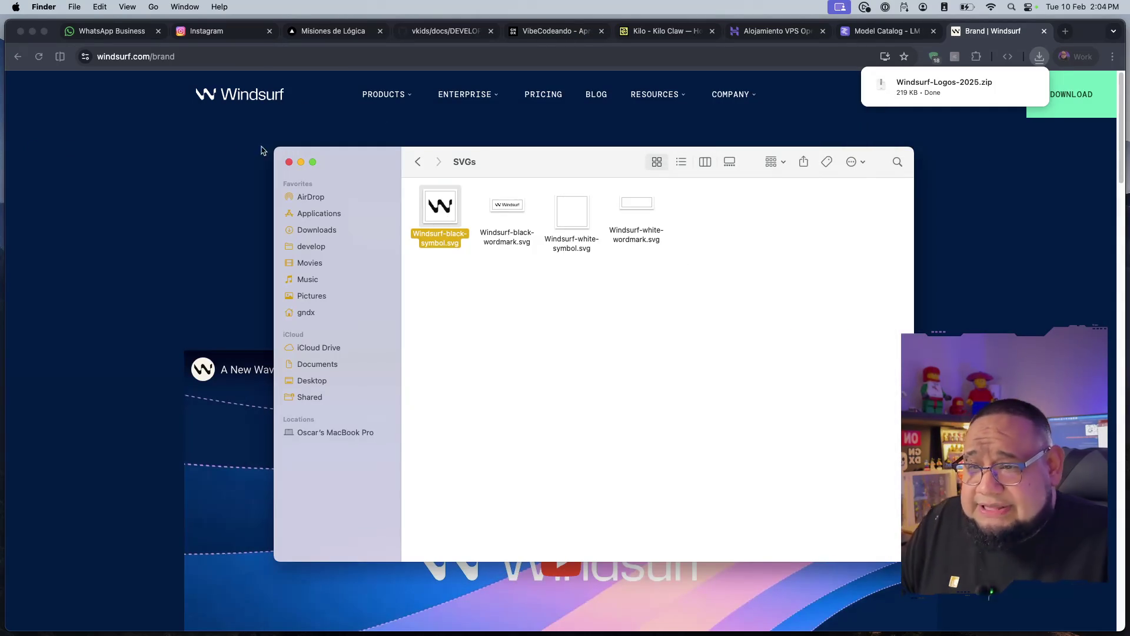
Load makerworld.com in a new Chrome tab.
left_click(207, 156)
key("super+t")
type("maker")
key("Return")
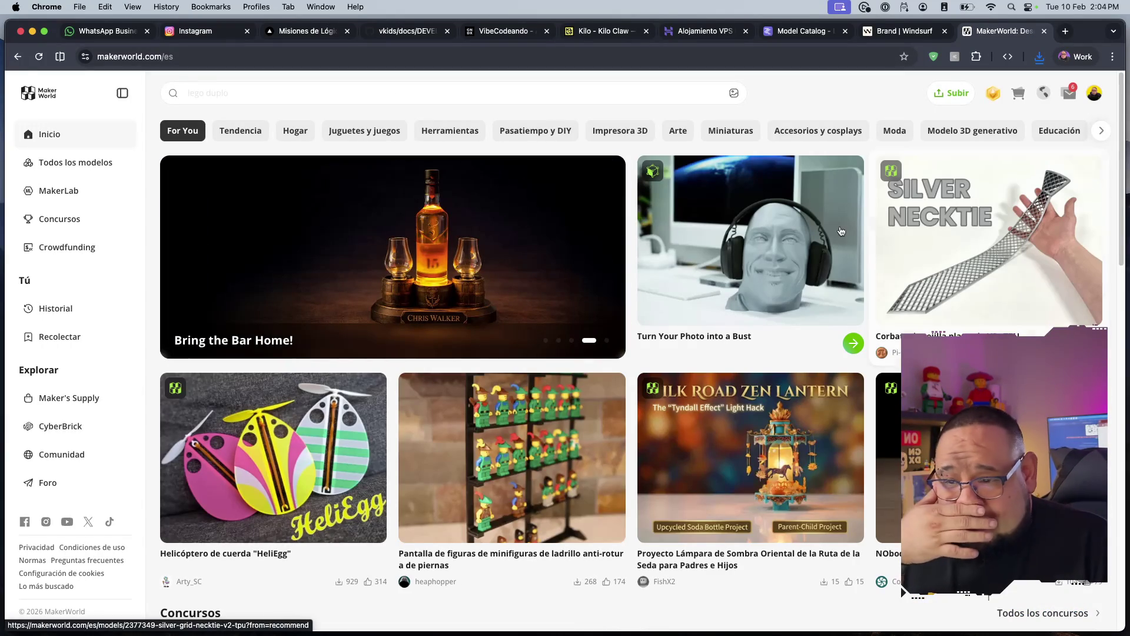
Start a new Image to Keychain draft from scratch in MakerWorld's MakerLab.
left_click(76, 193)
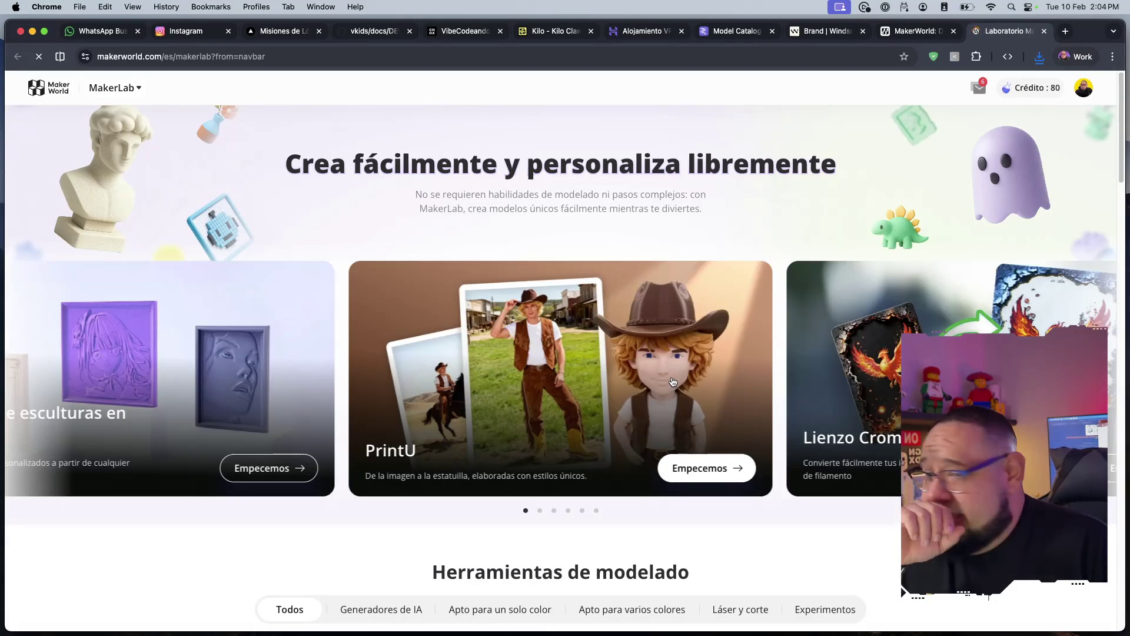
scroll(672, 375, "down", 12)
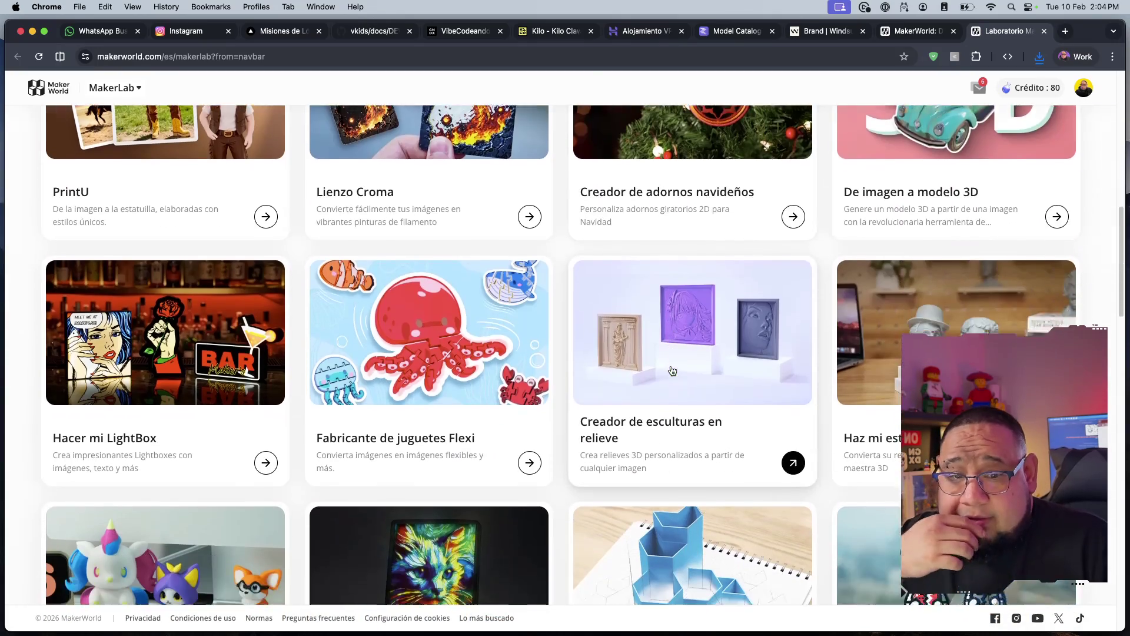
scroll(672, 369, "down", 3)
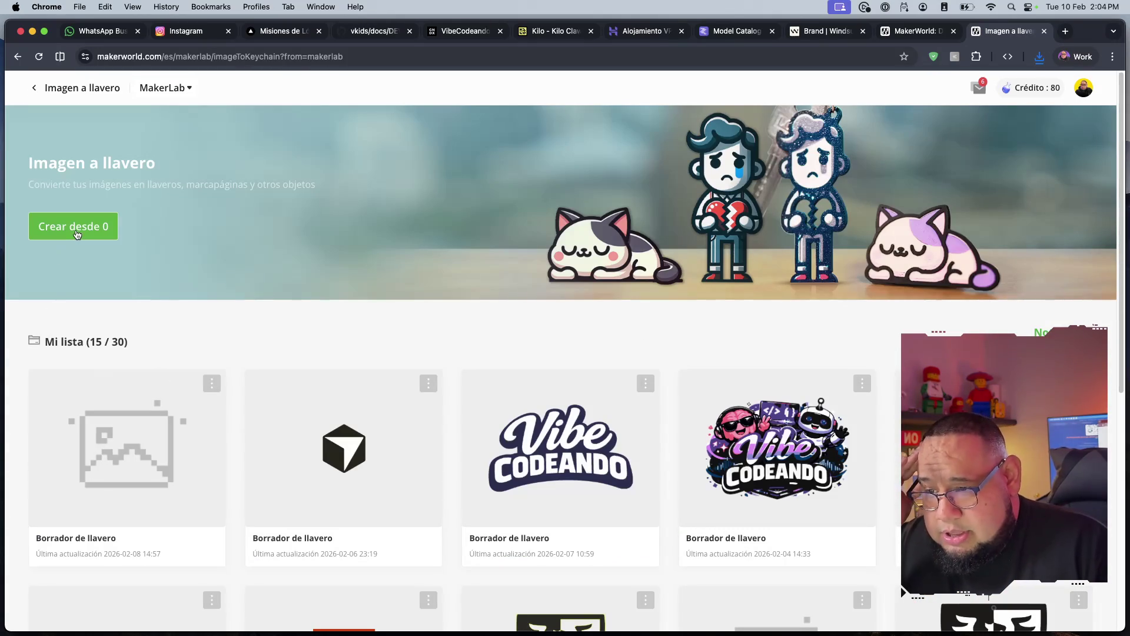
left_click(76, 233)
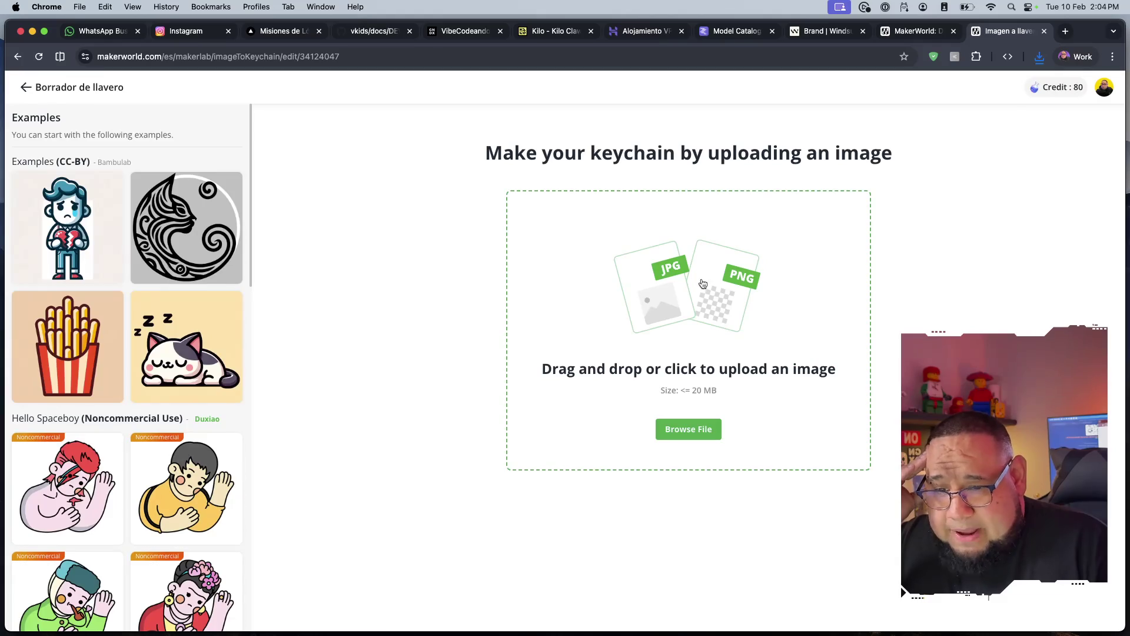
Upload Windsurf-black-symbol.png from Finder's PNGs folder as the keychain image, then switch to VibeCodeando.
key("ctrl+Up")
left_click(846, 468)
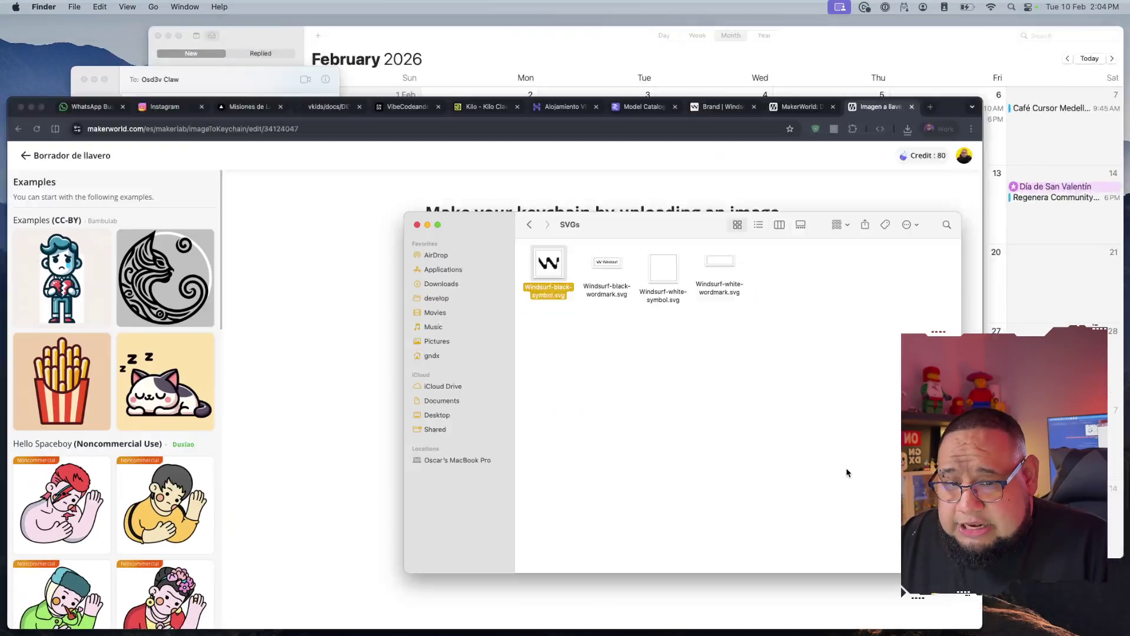
mouse_move(541, 170)
left_mouse_down()
mouse_move(893, 384)
mouse_move(867, 437)
mouse_move(851, 360)
left_mouse_up()
left_click(835, 345)
double_click(869, 400)
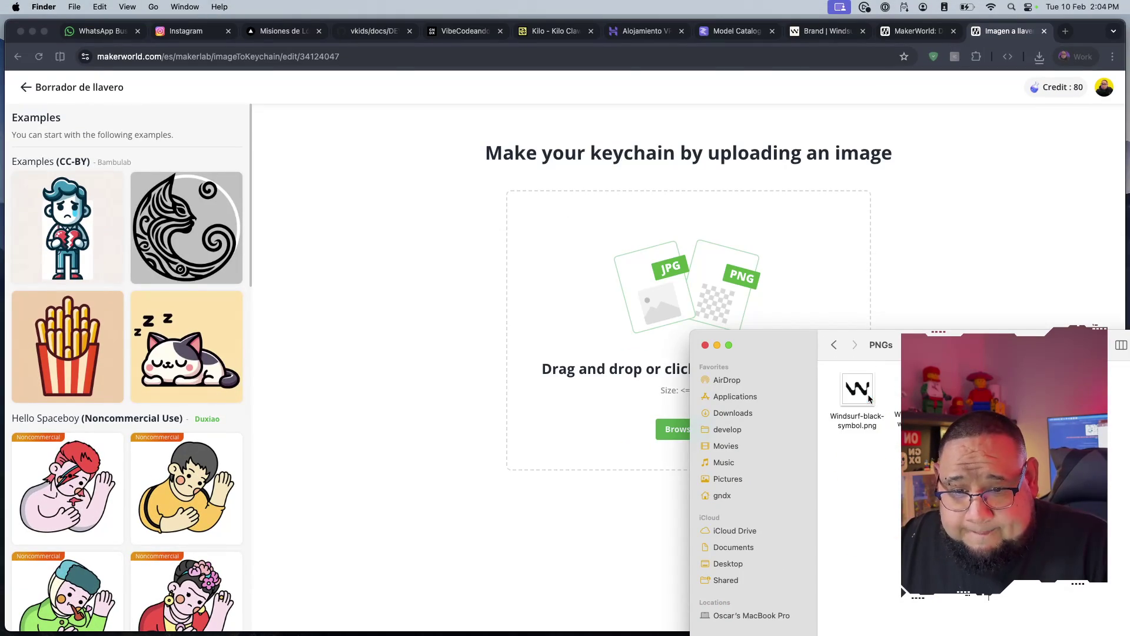
left_click_drag(858, 389, 683, 280)
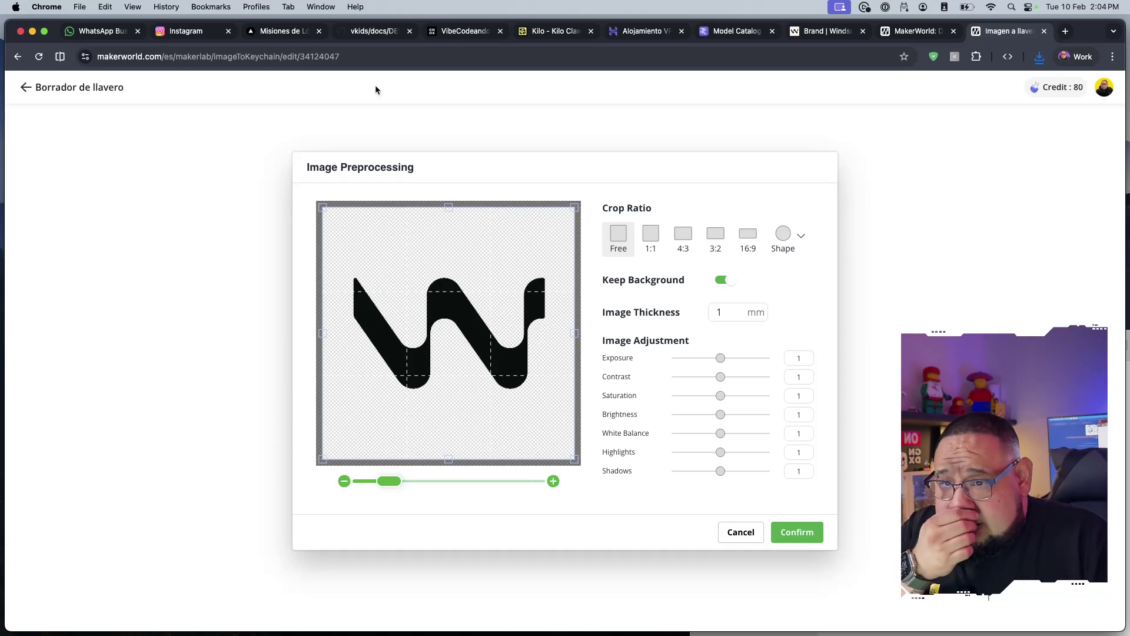
left_click(465, 30)
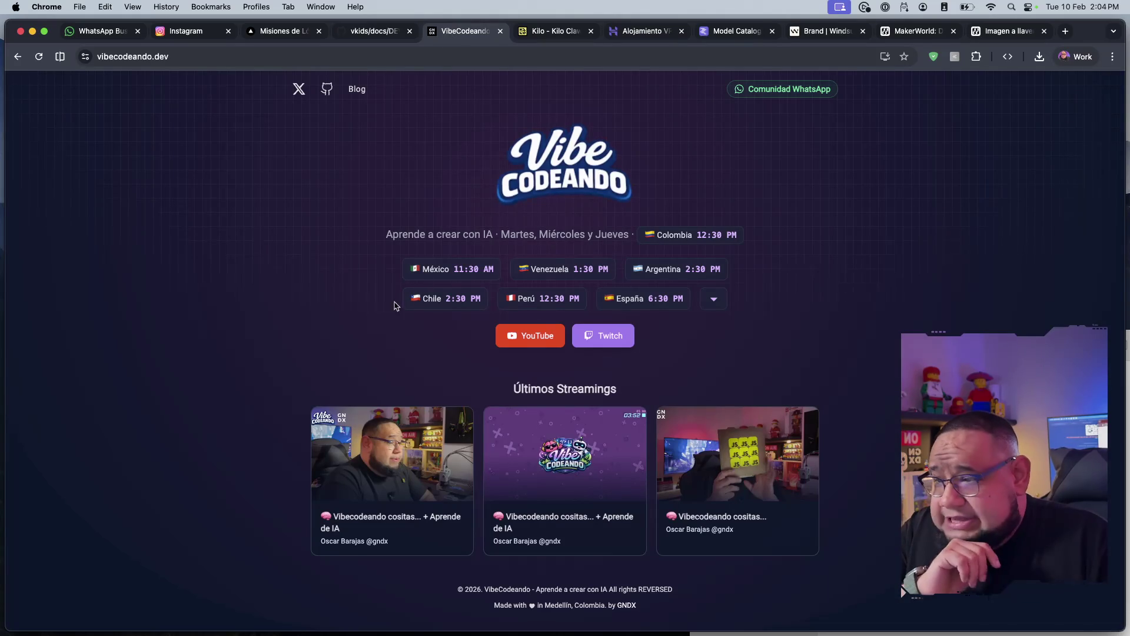
left_click(188, 62)
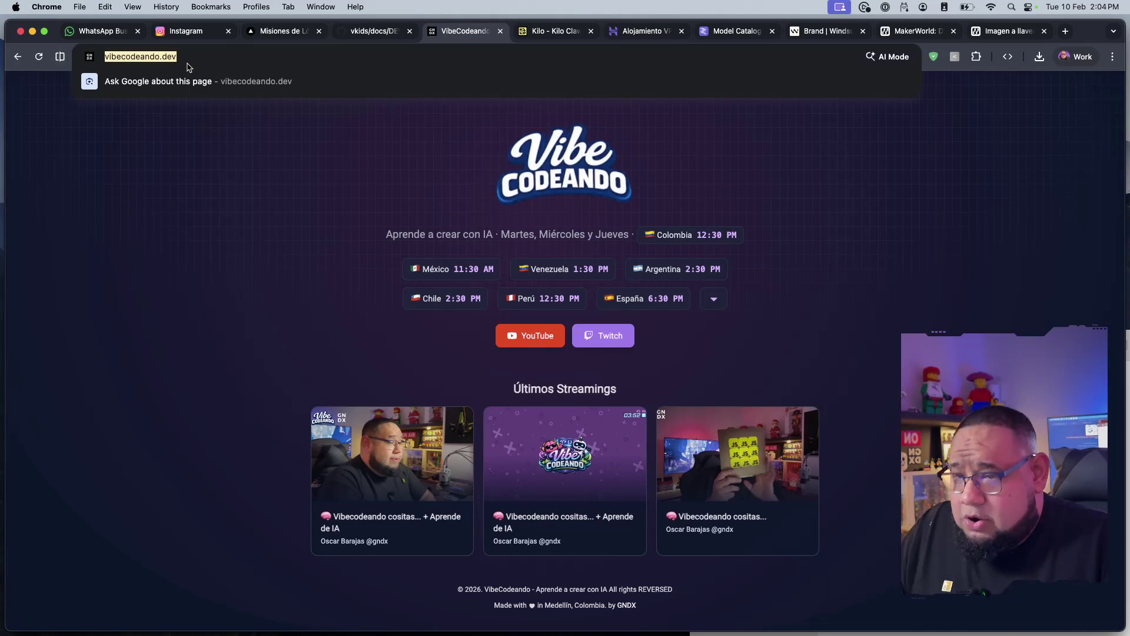
key("ctrl+Up")
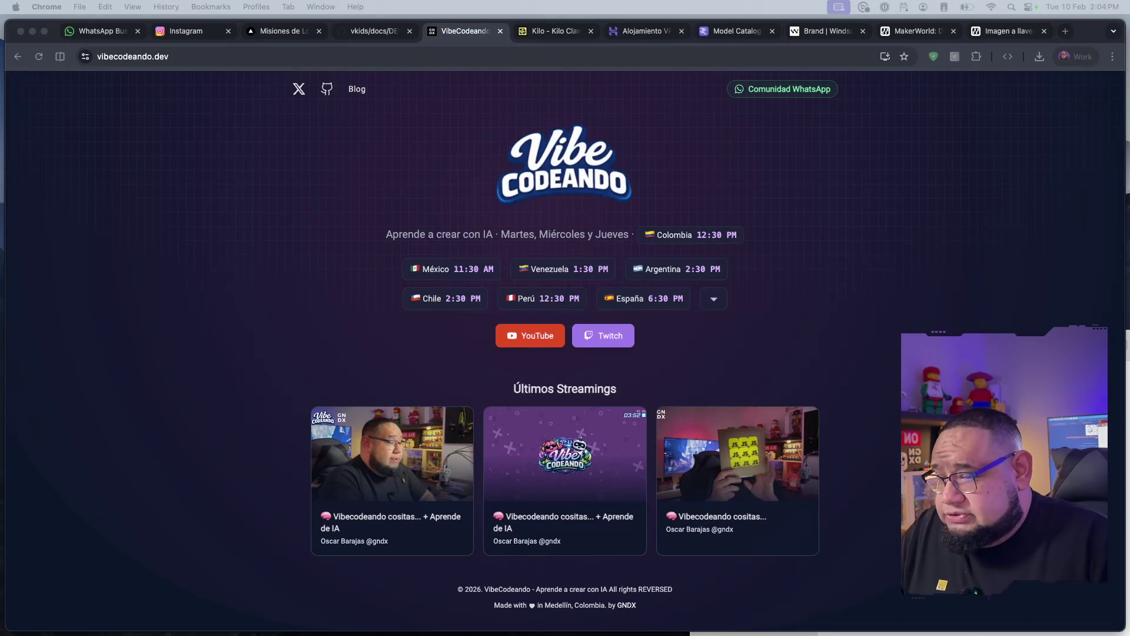
key("ctrl+Up")
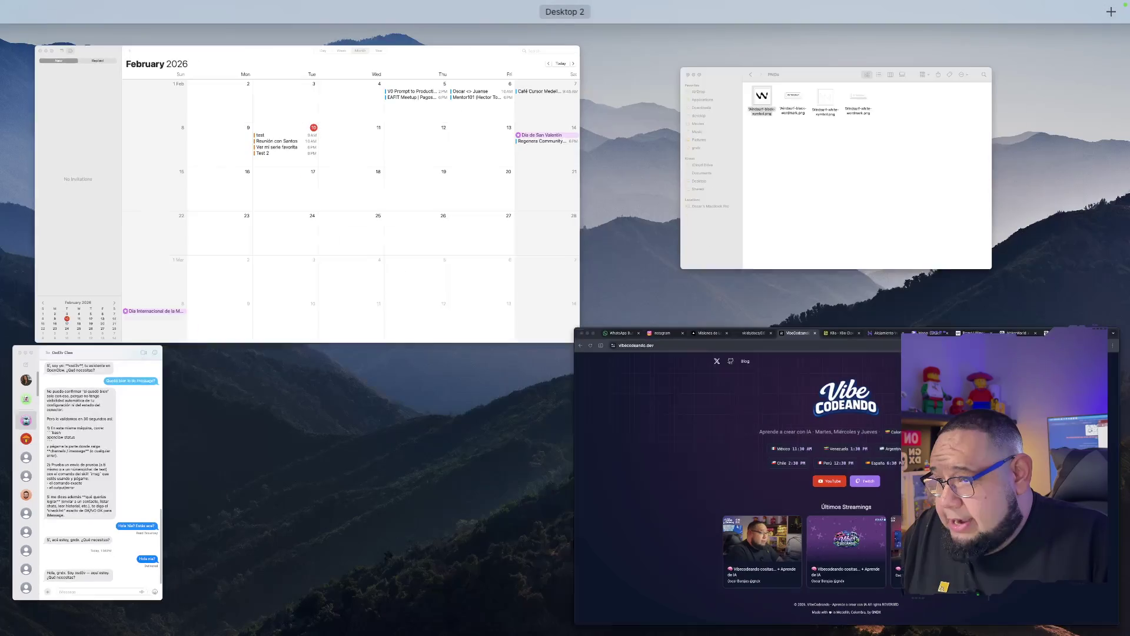
key("ctrl+Up")
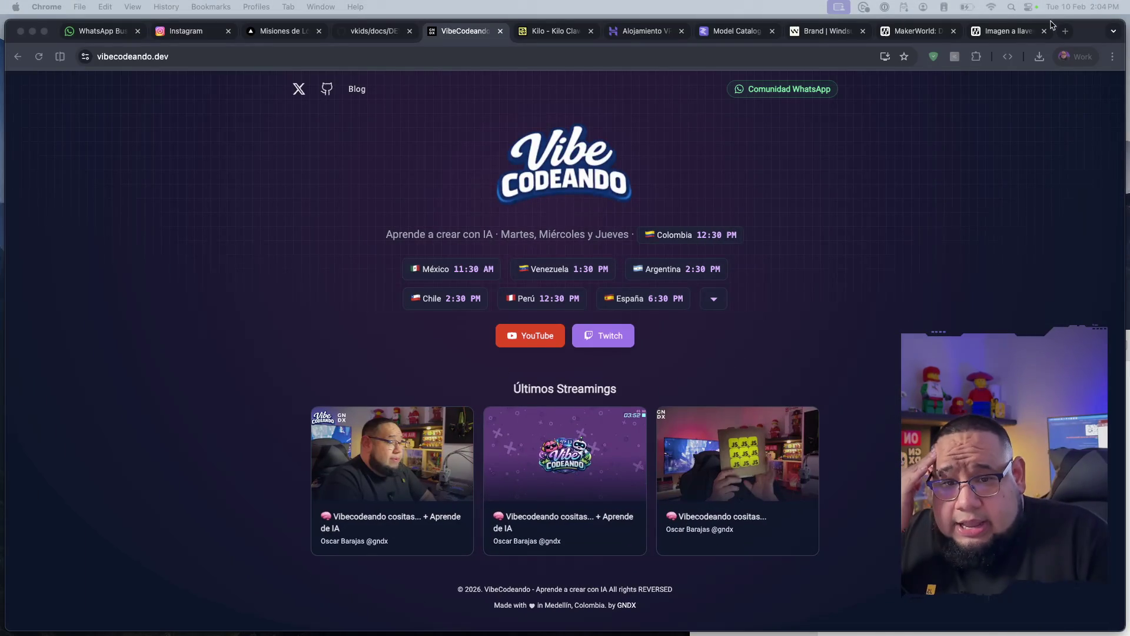
key("super+9")
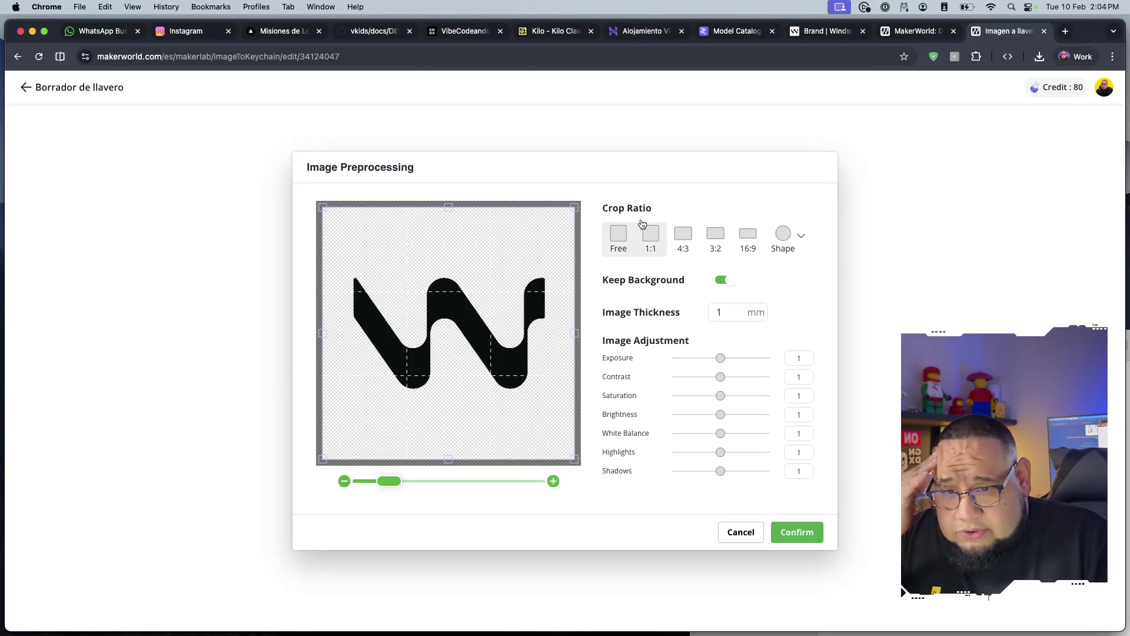
Zoom the Windsurf logo out in the crop area and accept the converted preview.
left_click_drag(392, 488, 360, 487)
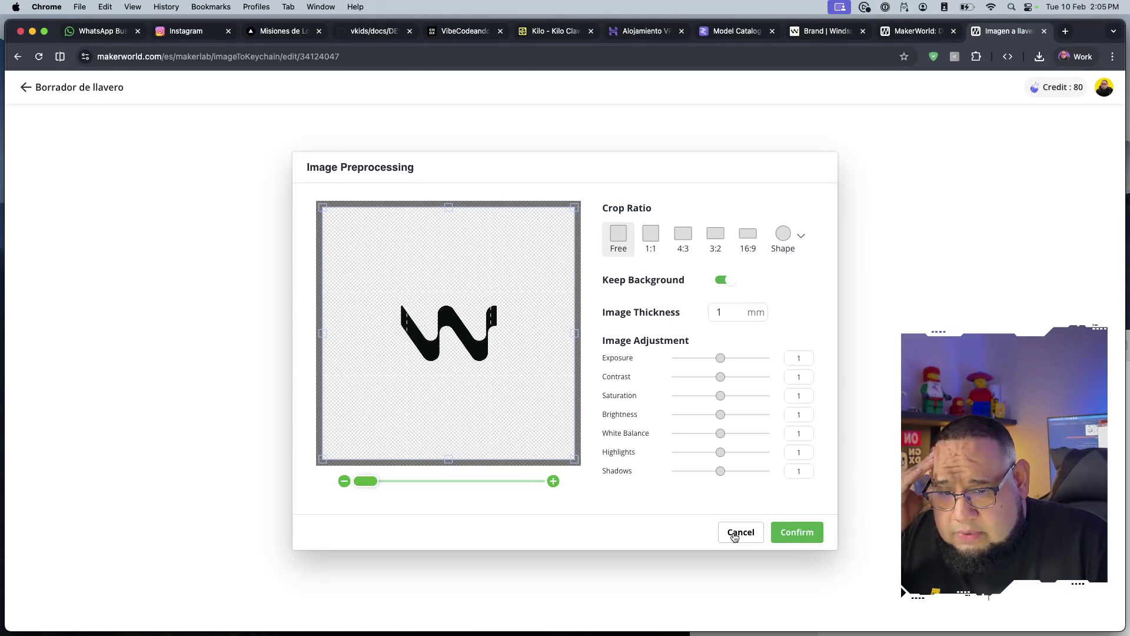
left_click(793, 533)
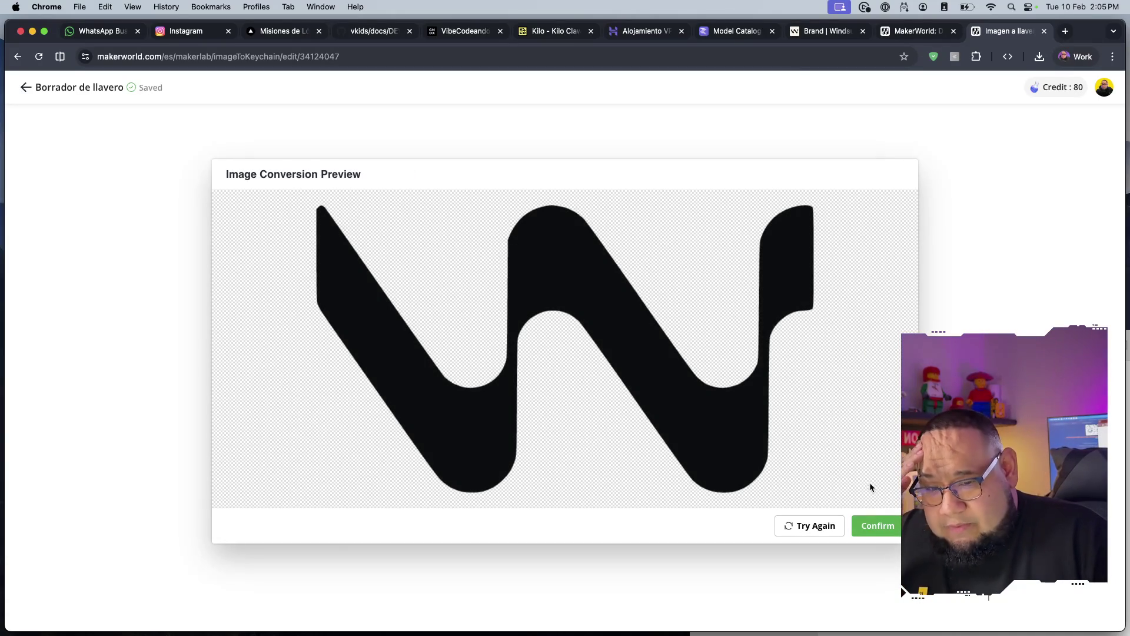
left_click(874, 527)
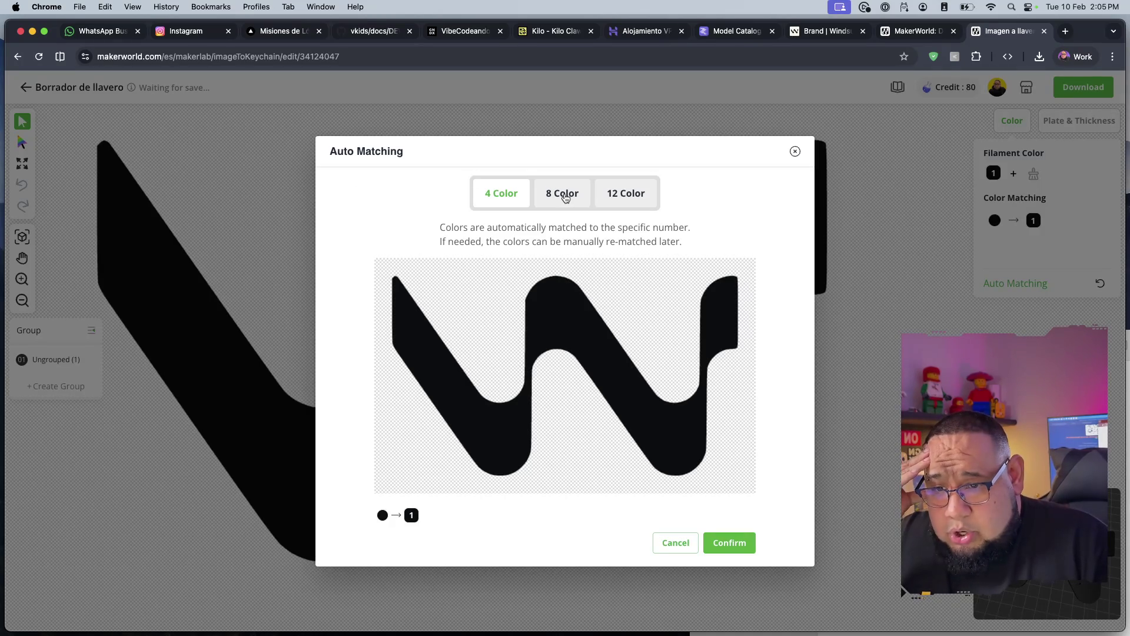
Match the logo's colours with 8 Color auto matching, leaving a single black filament.
left_click(565, 197)
left_click(733, 546)
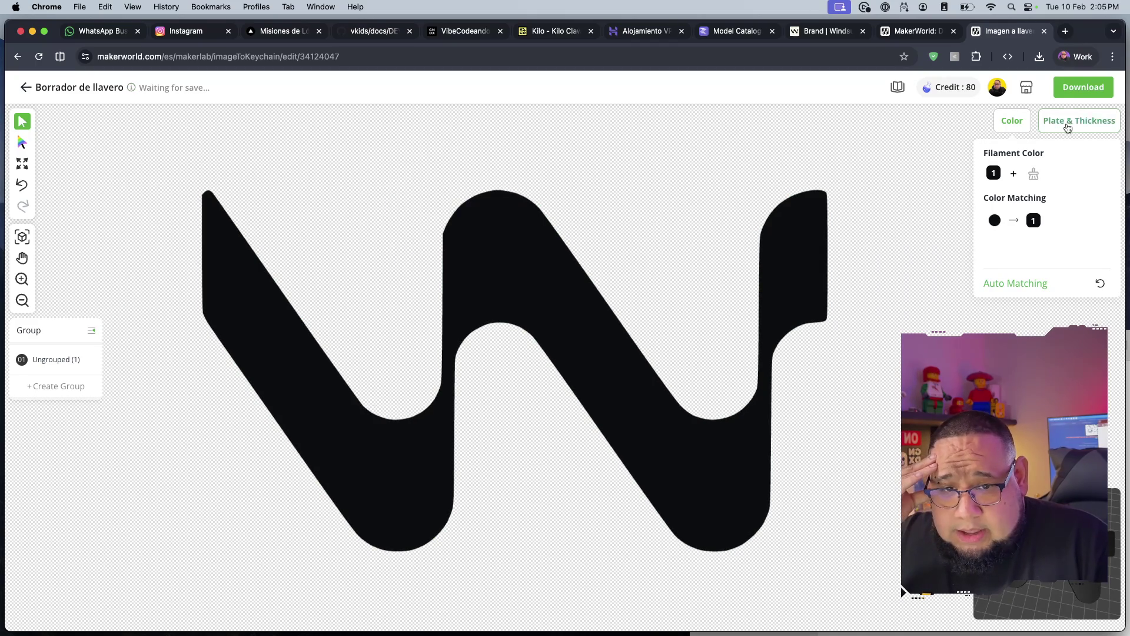
left_click(1068, 126)
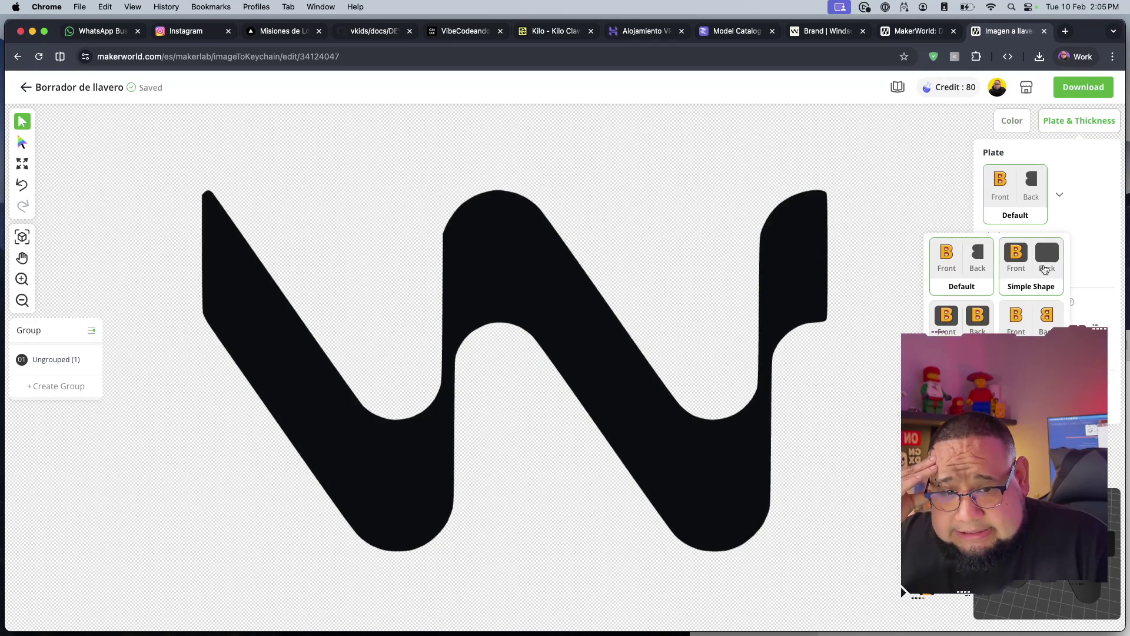
Try the Simple Shape and Default plates, then settle on the Mirror plate behind the W.
left_click(1030, 263)
left_click(1060, 195)
left_click(991, 285)
left_click(1060, 195)
left_click(1023, 323)
left_click(1060, 195)
left_click(974, 312)
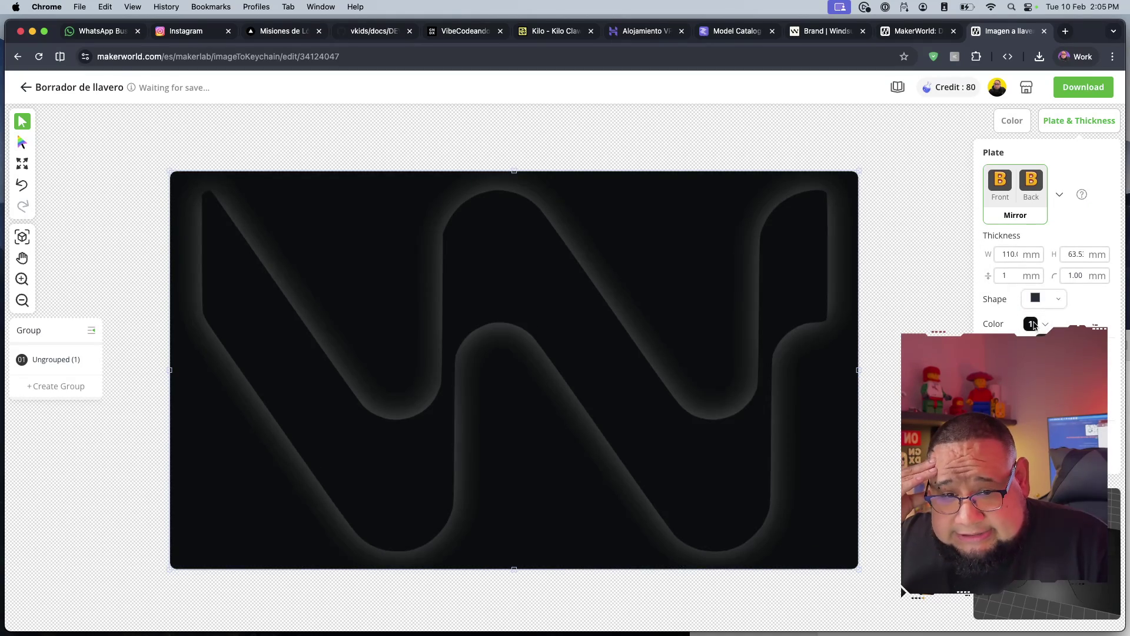
Set Filament Color 1 to white #ffffff.
left_click(1012, 120)
left_click(994, 173)
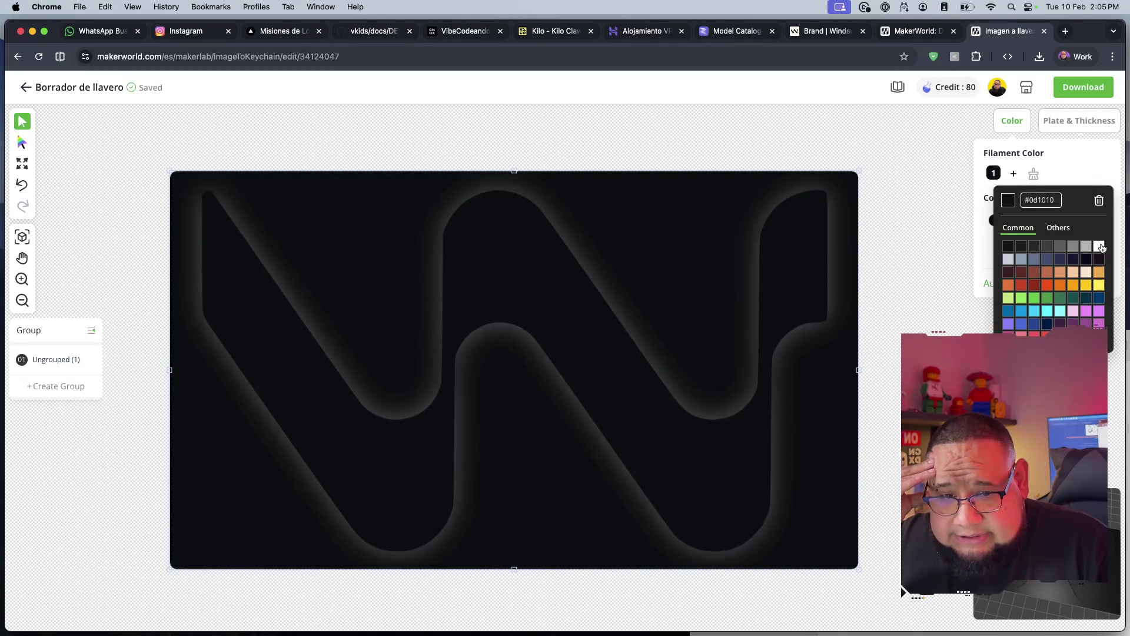
left_click(1100, 246)
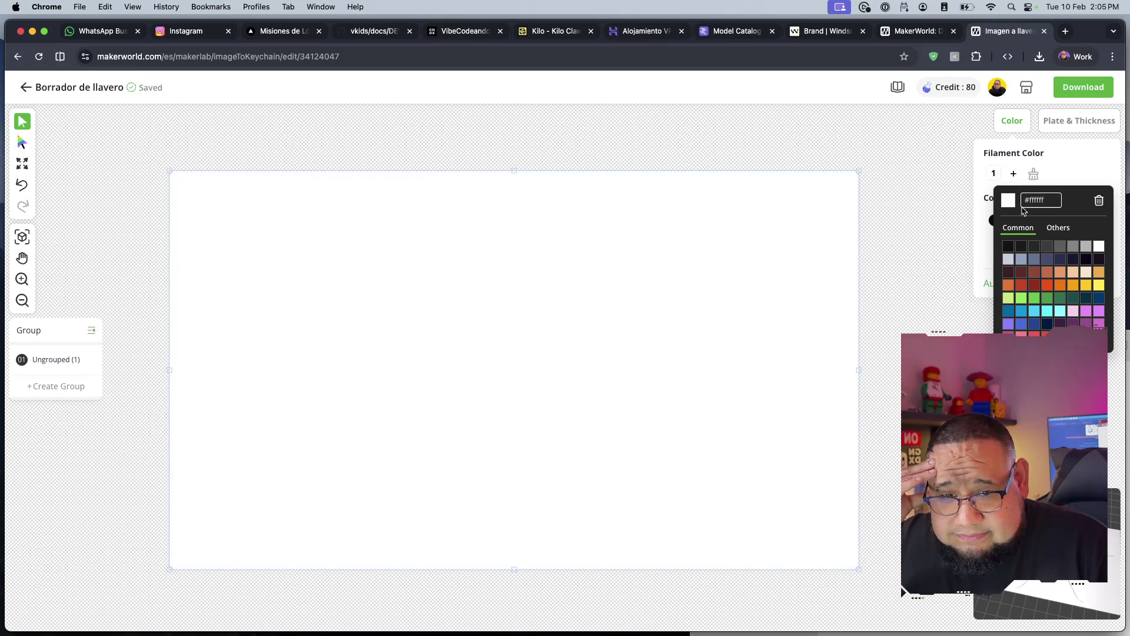
left_click(996, 229)
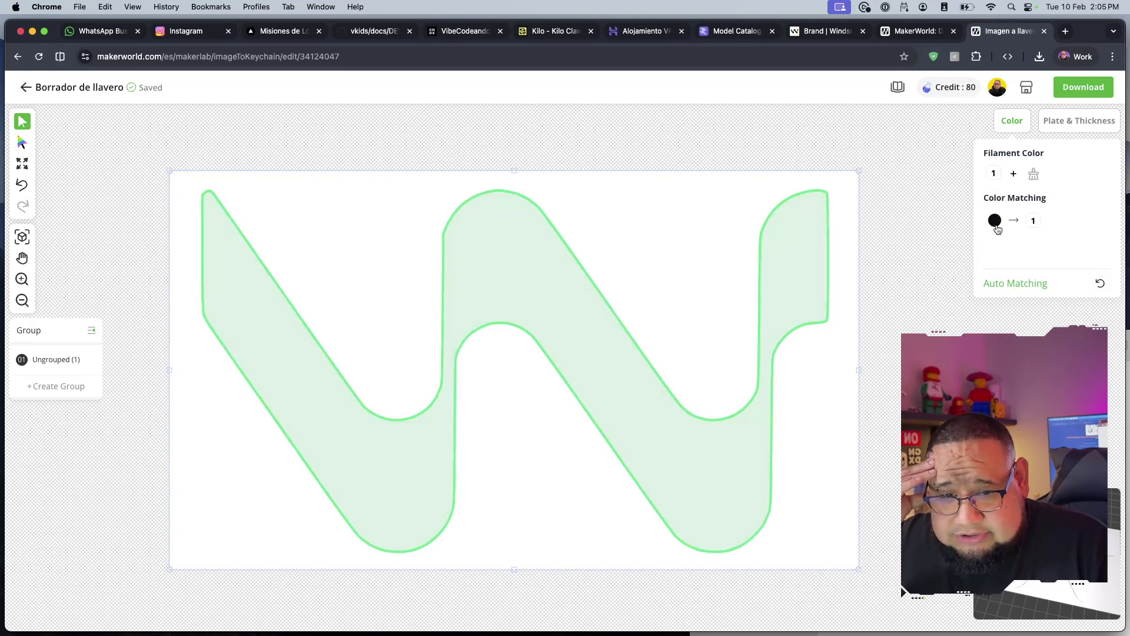
Add a second near-black #131313 filament and assign it to the black W area.
left_click(1033, 220)
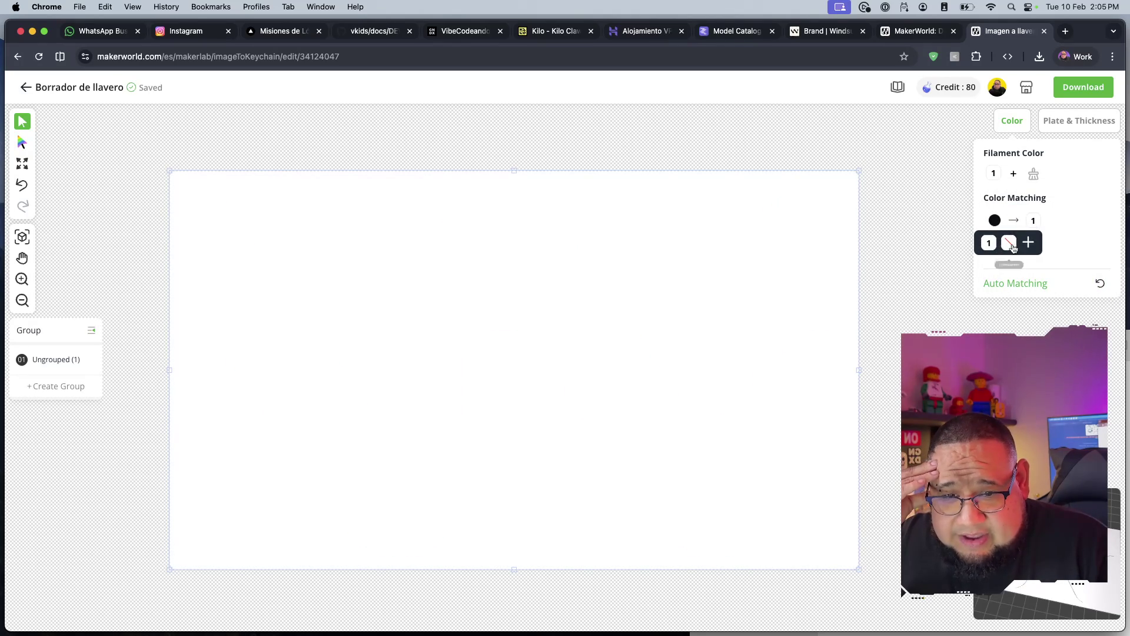
left_click(1030, 243)
left_click(1012, 282)
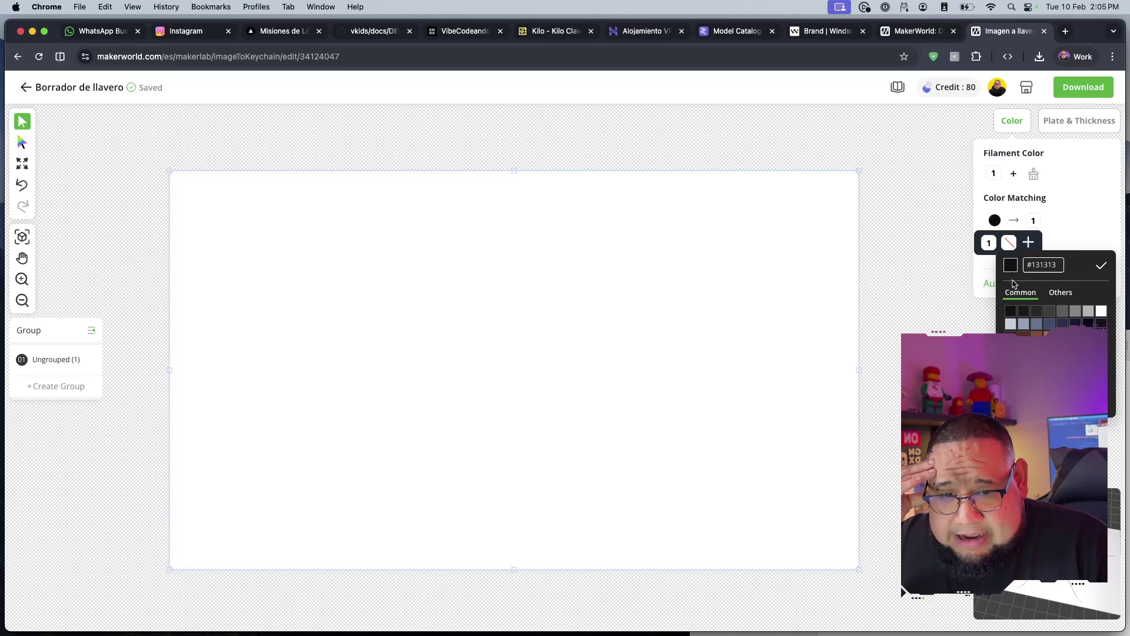
left_click(995, 247)
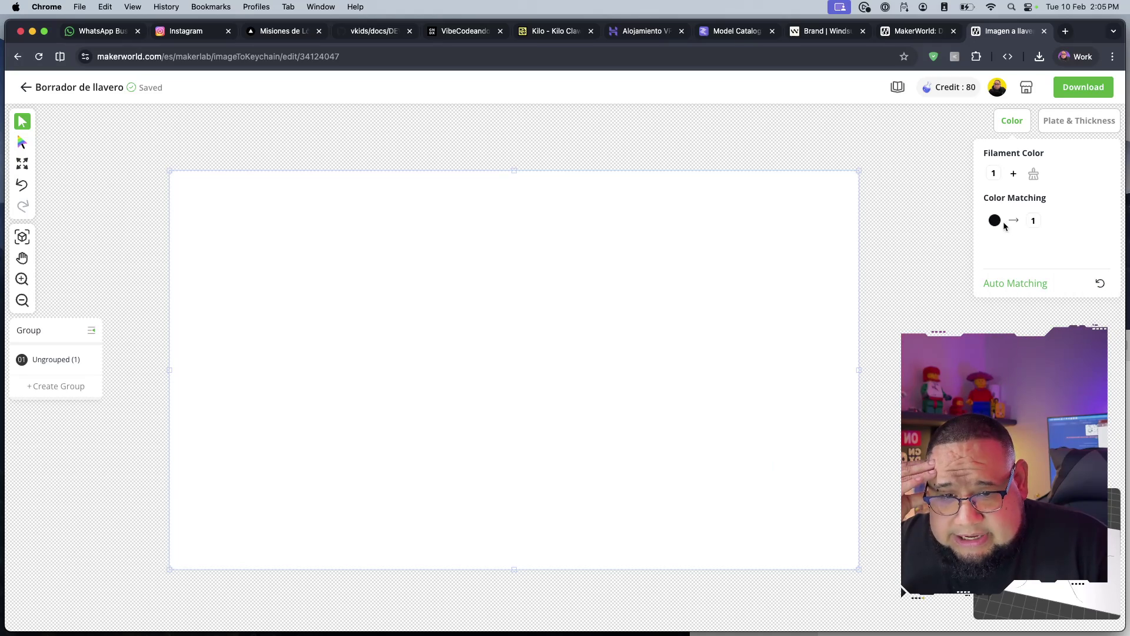
left_click(1033, 221)
left_click(1008, 246)
left_click(1035, 224)
left_click(1028, 244)
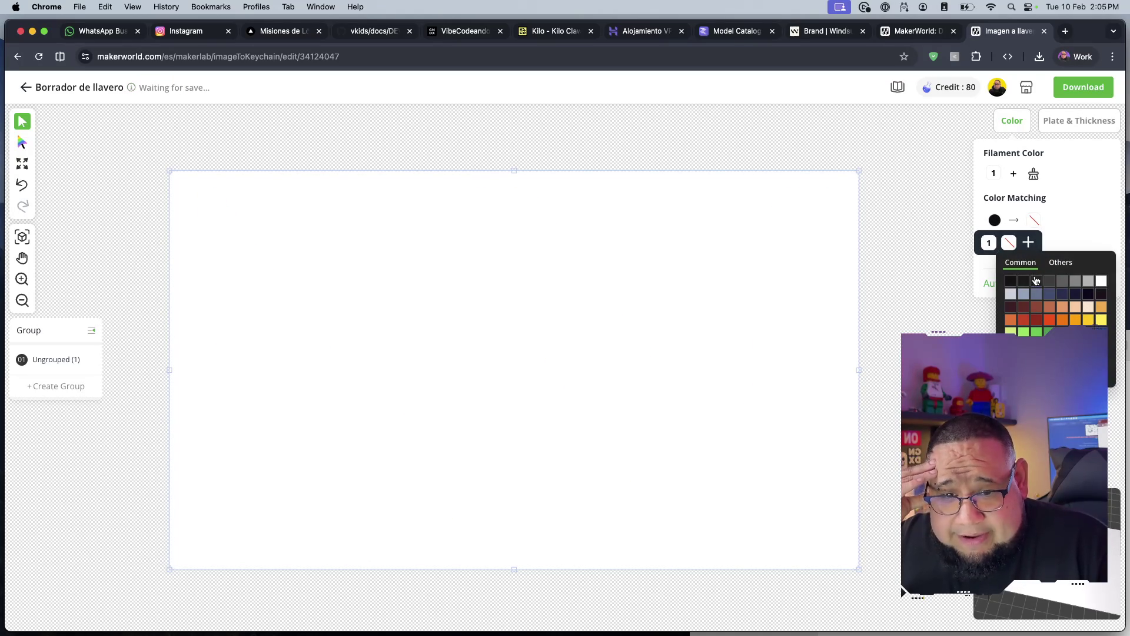
left_click(1008, 285)
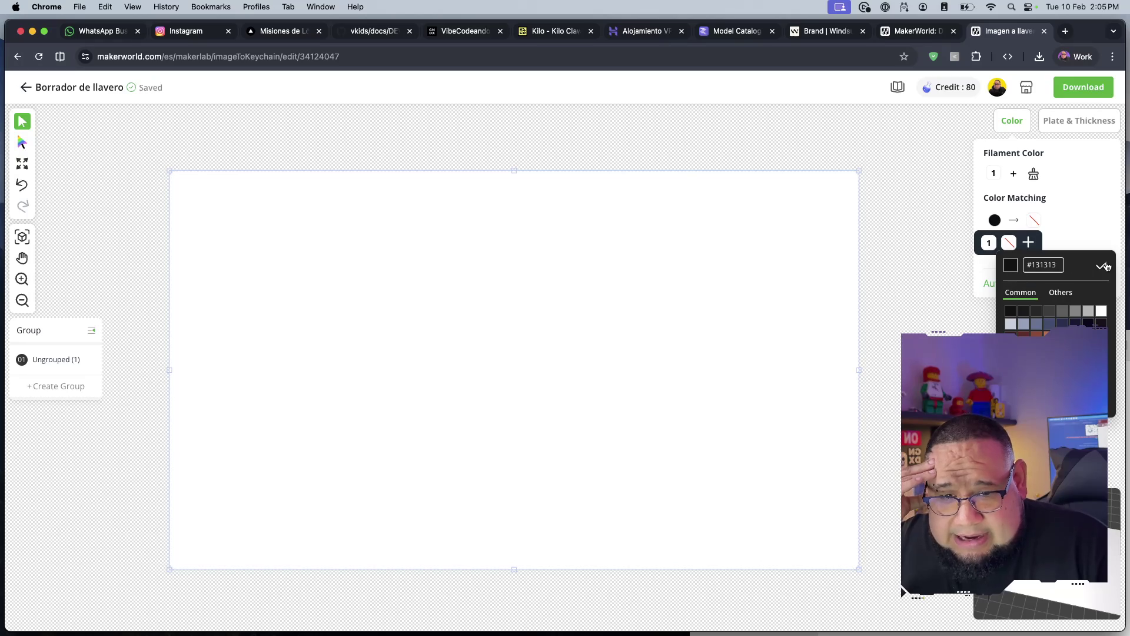
left_click(1105, 266)
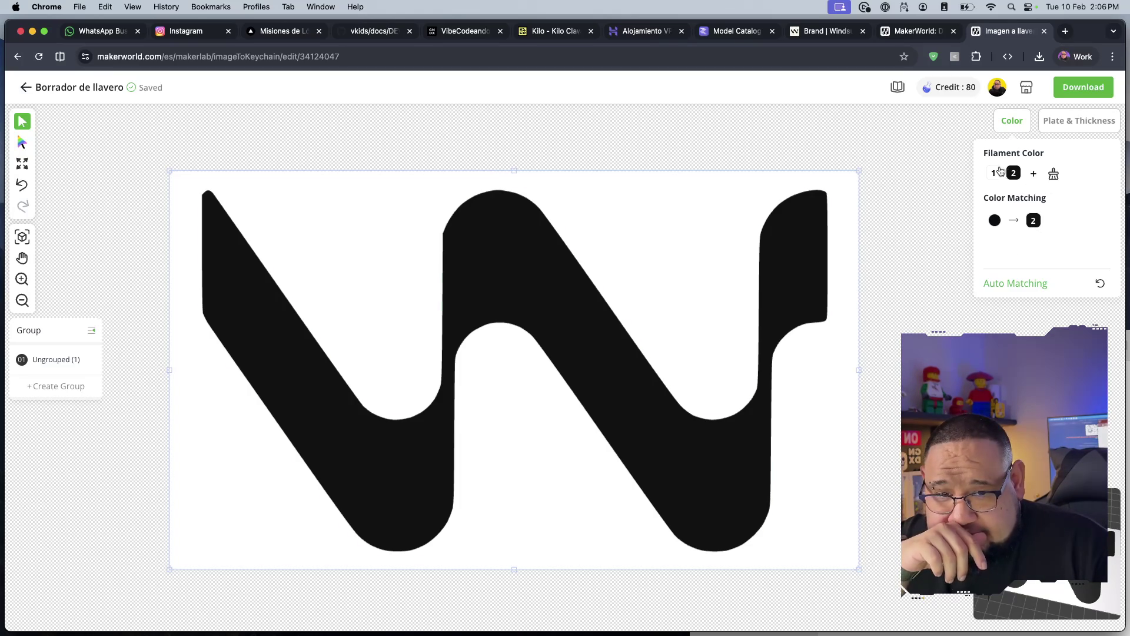
left_click(1080, 120)
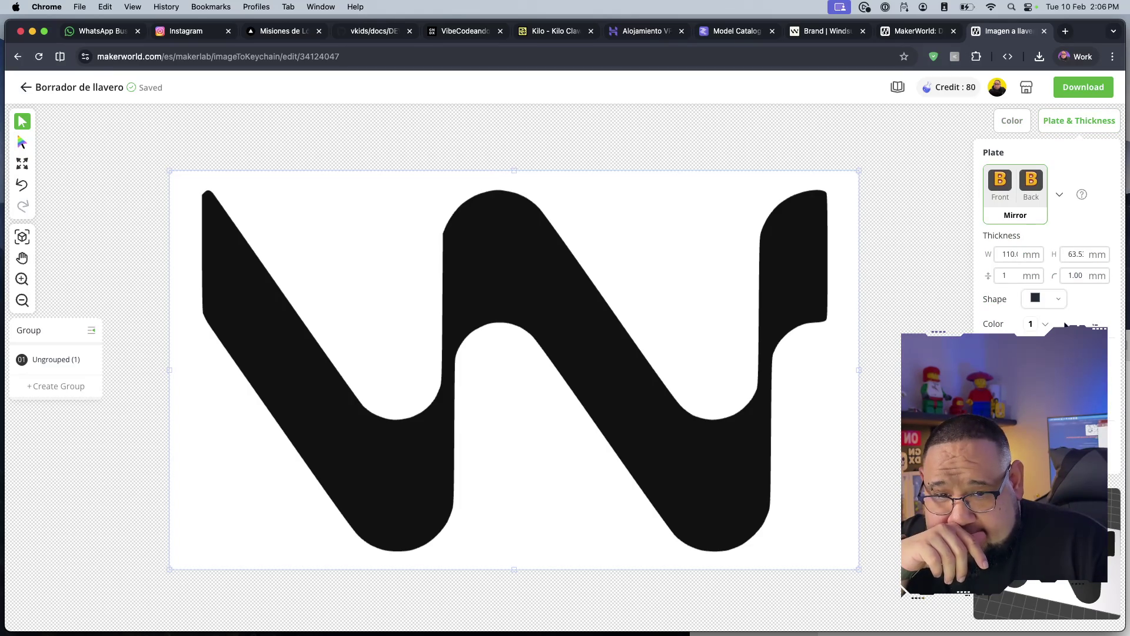
Raise the W logo to 3 mm thick and orbit the 3D keychain preview.
left_click(703, 420)
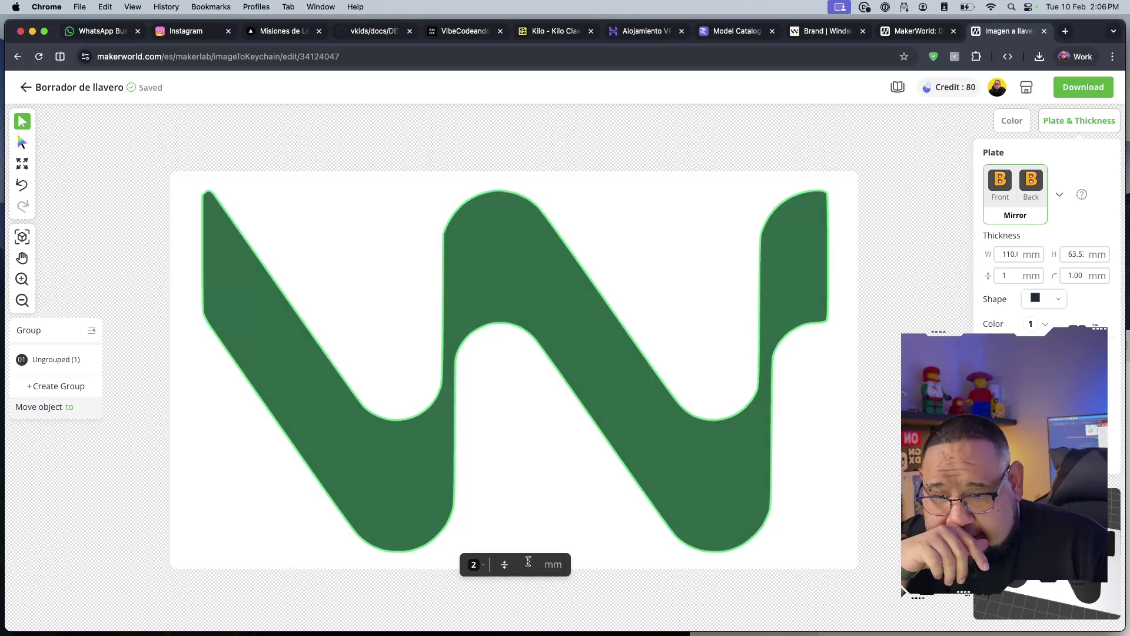
left_click(518, 564)
type("3")
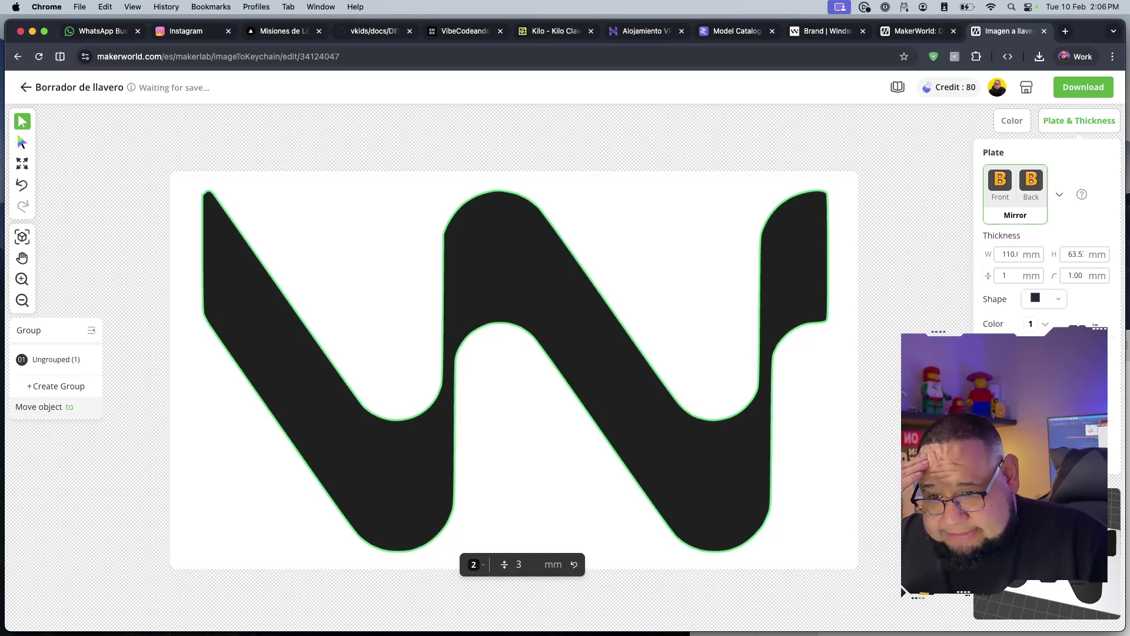
key("Return")
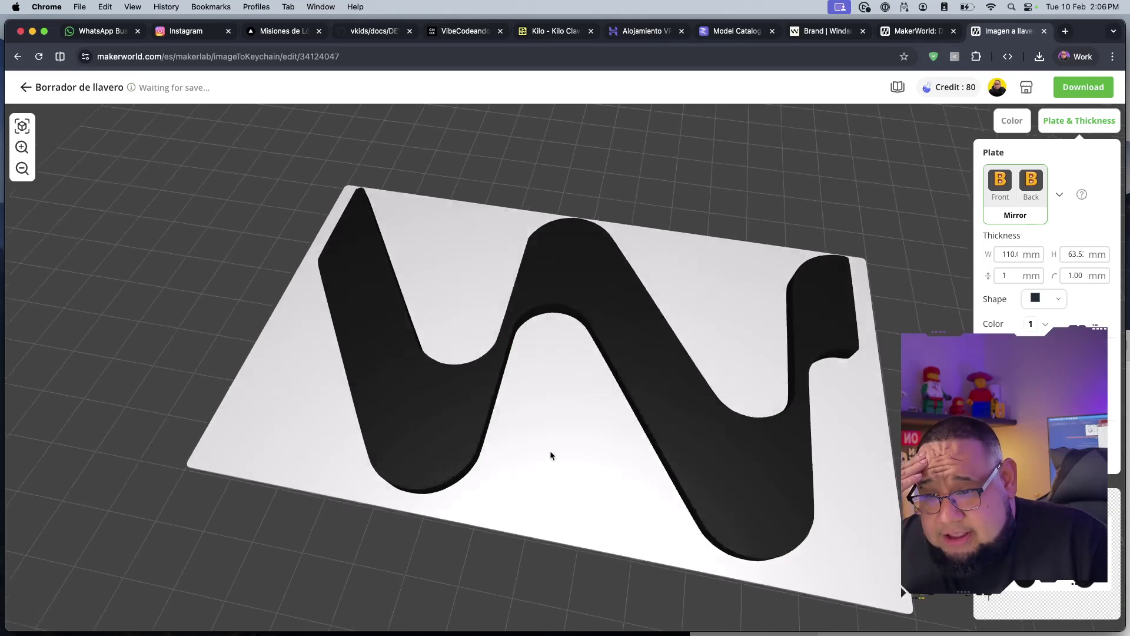
mouse_move(576, 401)
left_mouse_down()
mouse_move(581, 374)
mouse_move(659, 328)
mouse_move(635, 289)
mouse_move(583, 342)
mouse_move(564, 528)
mouse_move(578, 527)
mouse_move(518, 436)
mouse_move(545, 451)
mouse_move(541, 436)
left_mouse_up()
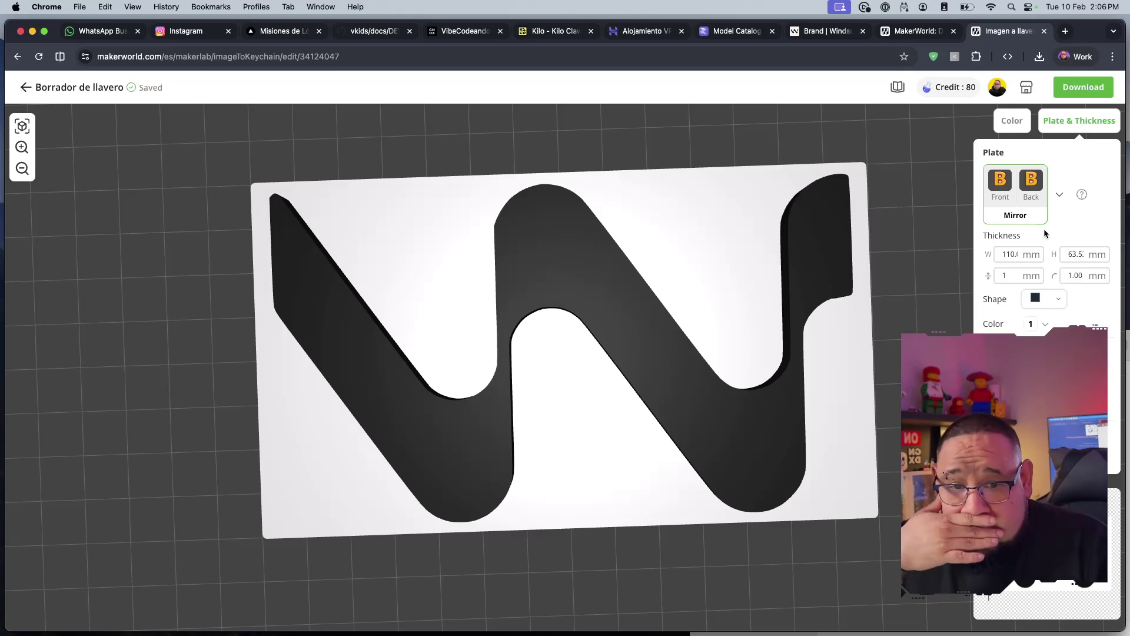
Switch the plate type to Double-sided and tilt the view to check it.
left_click(1060, 194)
left_click(1038, 325)
mouse_move(872, 328)
left_mouse_down()
mouse_move(846, 371)
mouse_move(851, 253)
mouse_move(853, 415)
left_mouse_up()
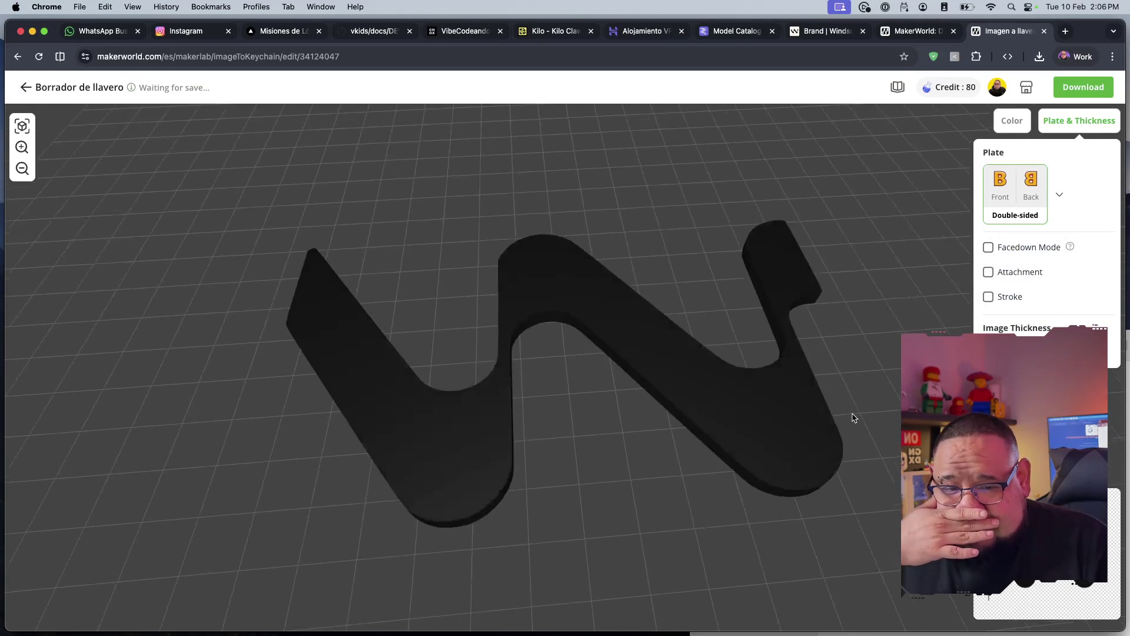
Add a white stroke around the W and widen it from 2 to 4 mm.
left_click(990, 298)
mouse_move(861, 391)
left_mouse_down()
mouse_move(853, 218)
mouse_move(858, 463)
left_mouse_up()
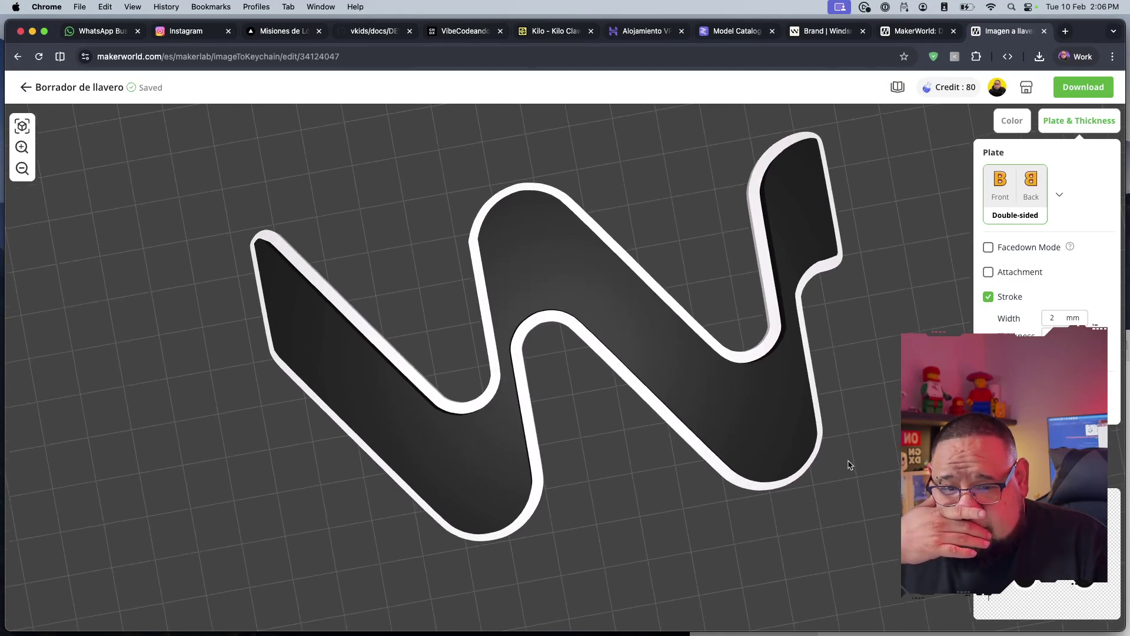
left_click(1058, 317)
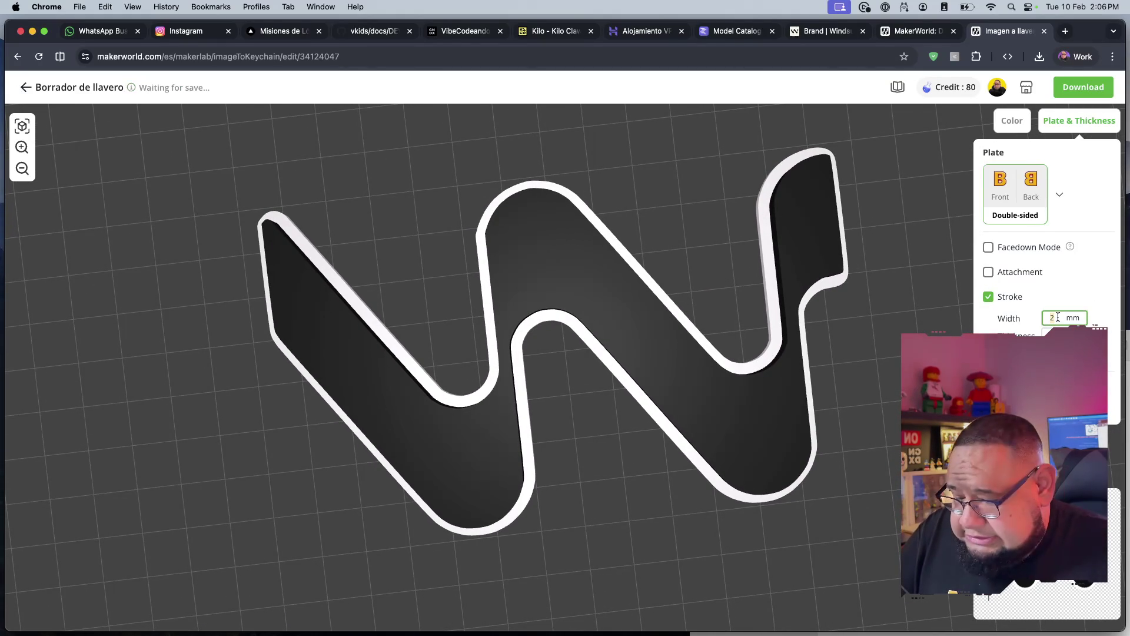
left_click(959, 320)
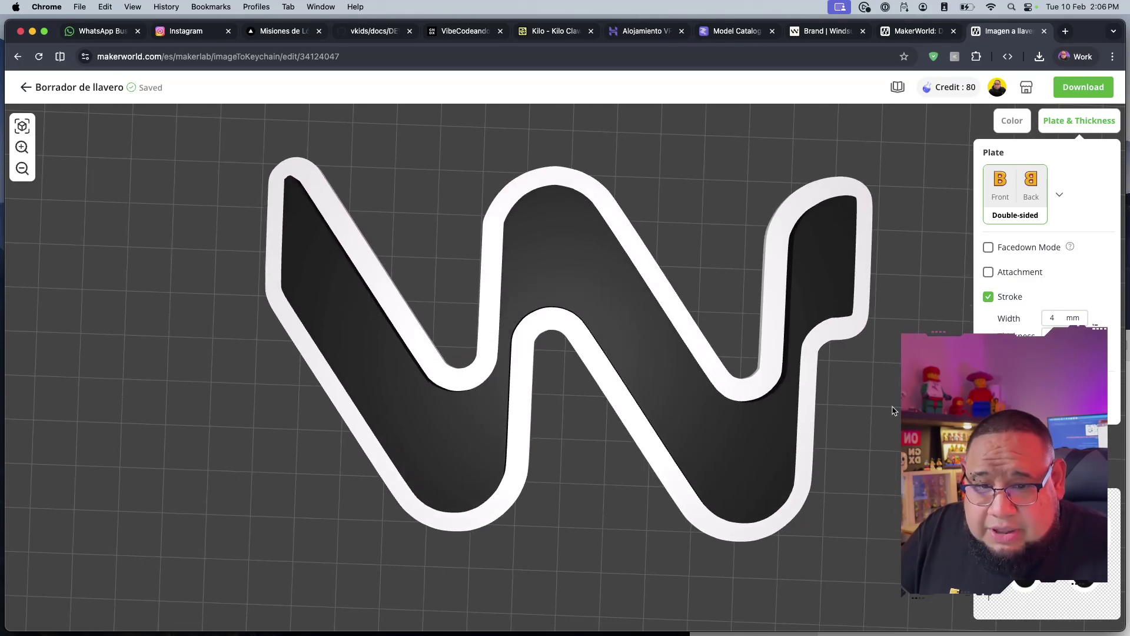
mouse_move(830, 446)
left_mouse_down()
mouse_move(833, 300)
mouse_move(822, 466)
mouse_move(836, 449)
mouse_move(831, 203)
mouse_move(813, 293)
mouse_move(818, 457)
mouse_move(838, 440)
left_mouse_up()
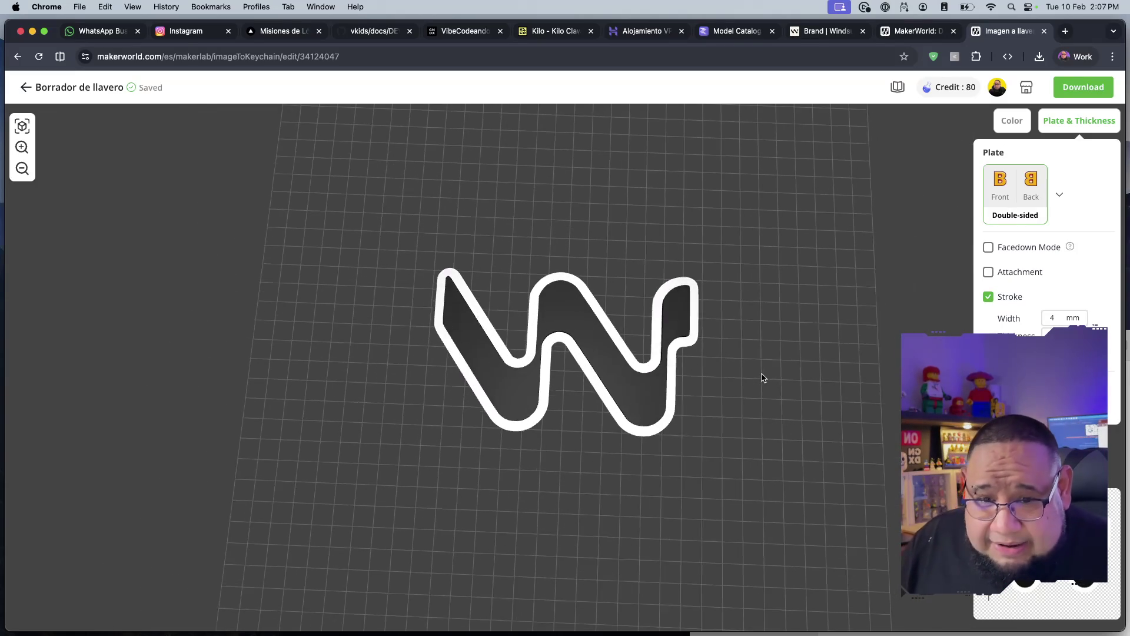
Download the keychain as the 3MF file Borrador de llavero (3).3mf.
left_click(1087, 94)
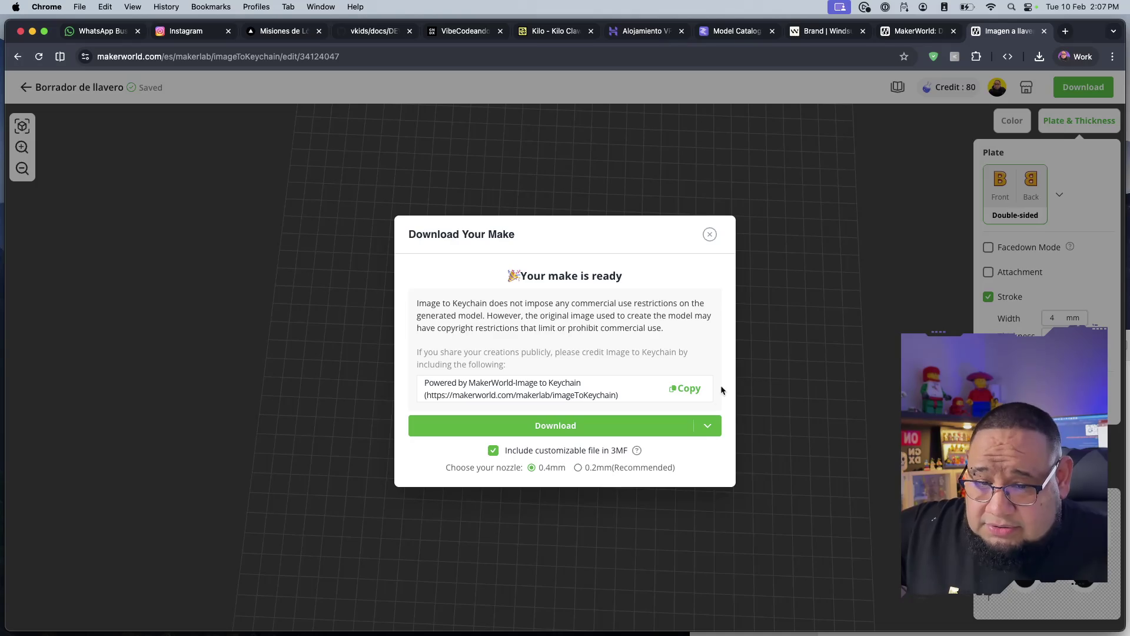
left_click(707, 427)
left_click(608, 451)
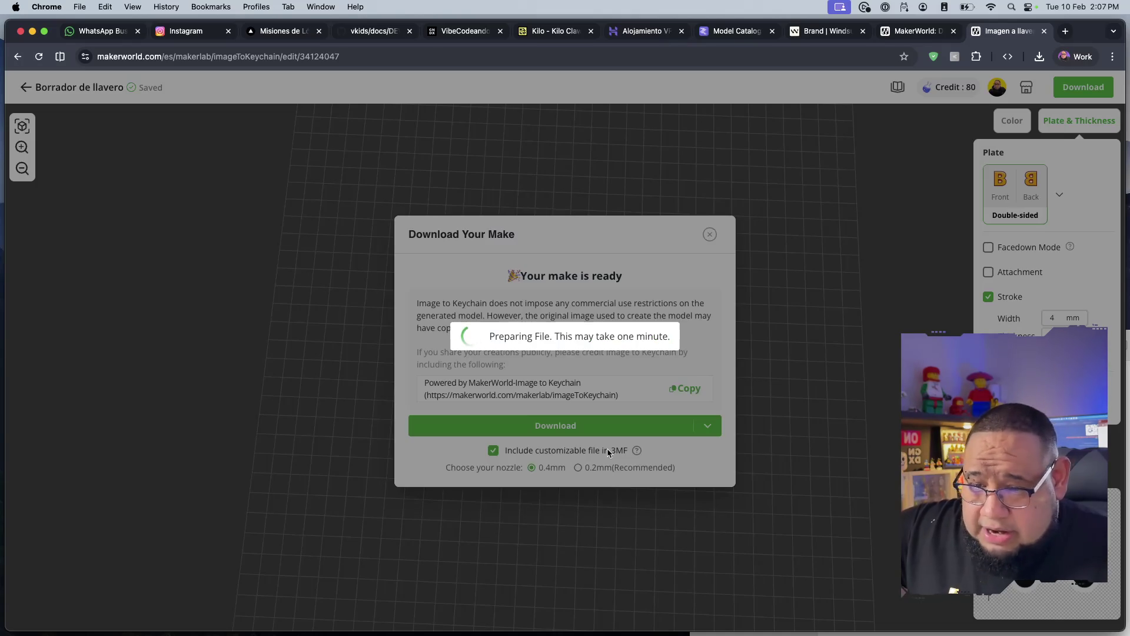
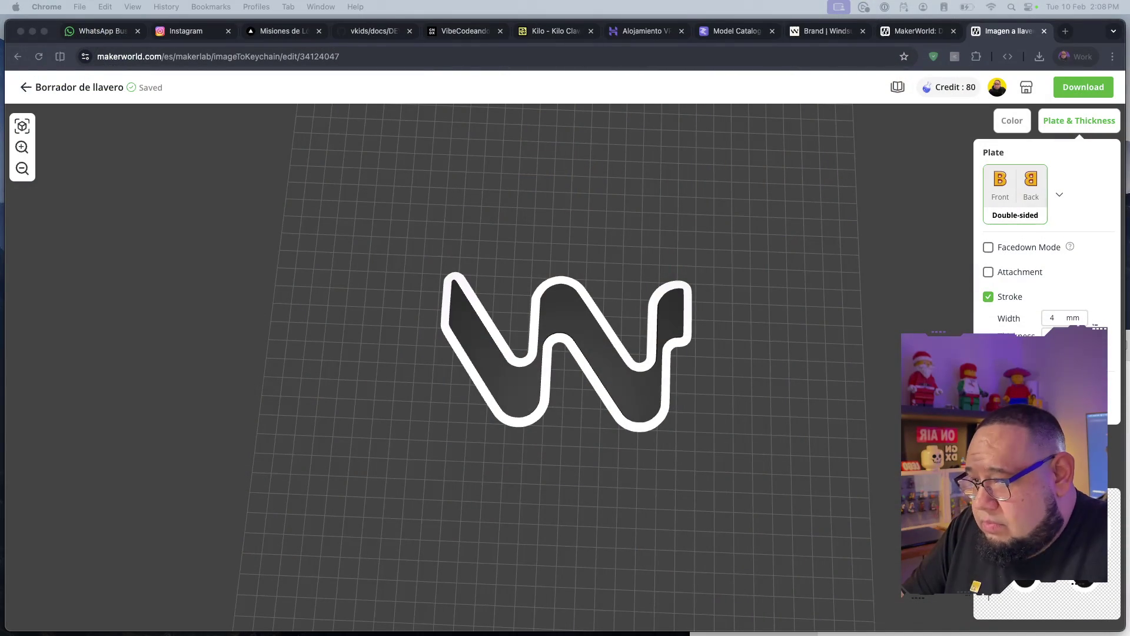
Toggle the window overview a few times, ending back on the keychain project.
key("ctrl+Up")
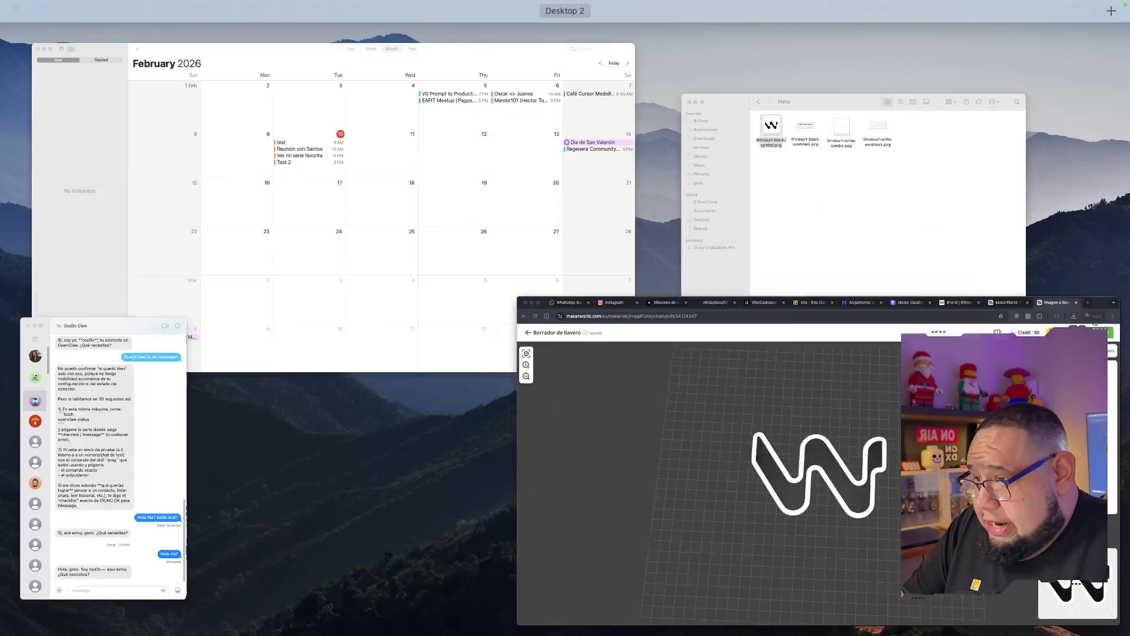
key("ctrl+Up")
key("ctrl+Up")
key("ctrl+Up")
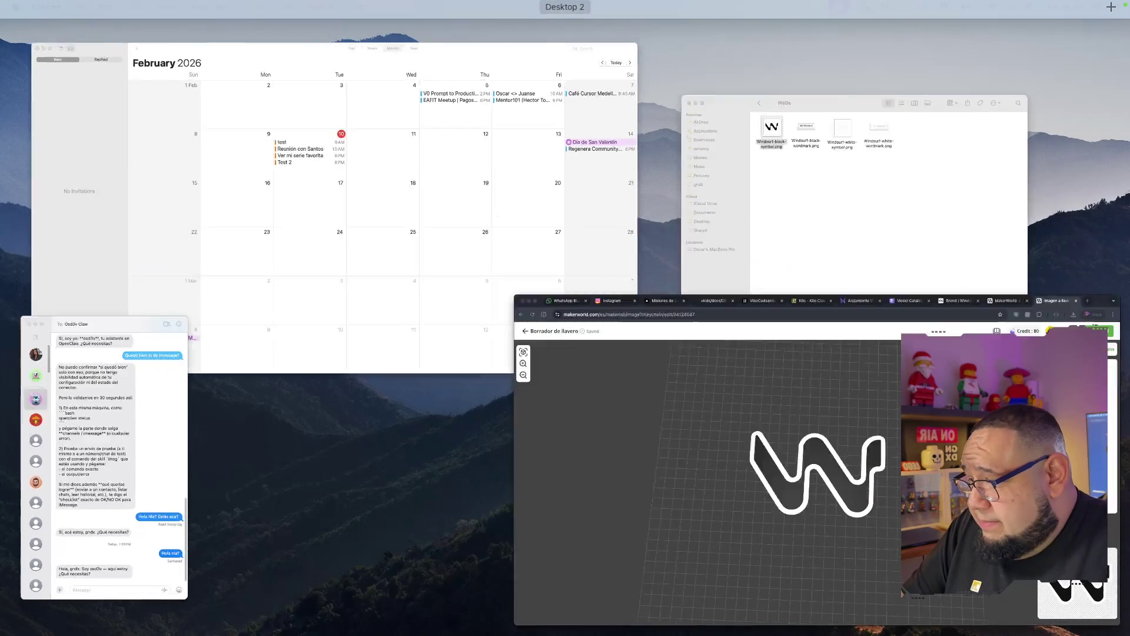
key("ctrl+Up")
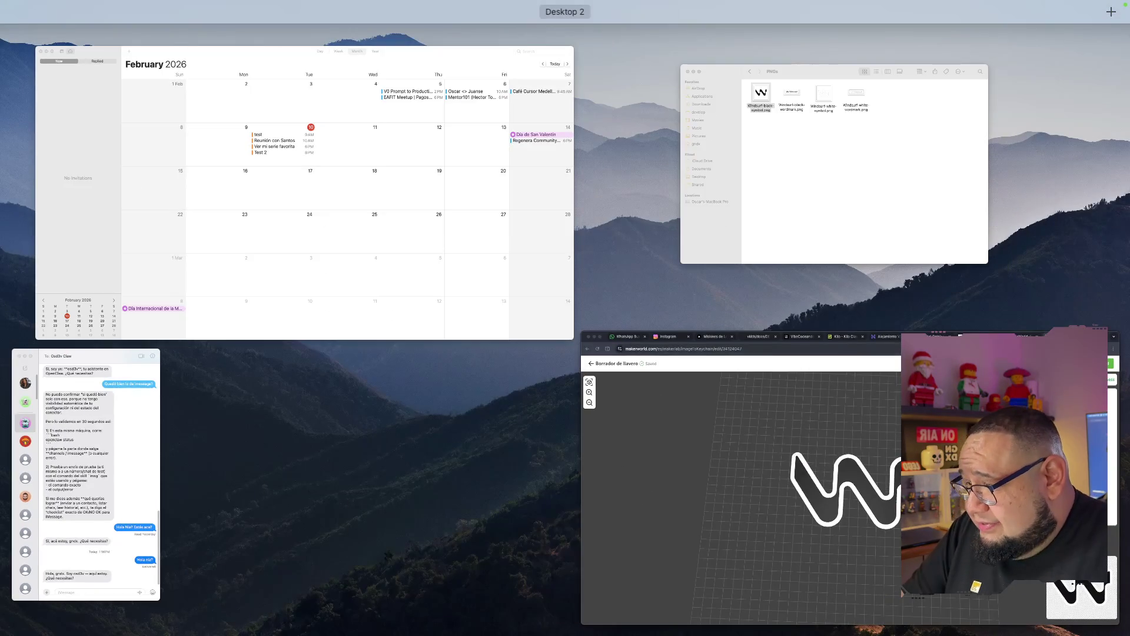
key("ctrl+Up")
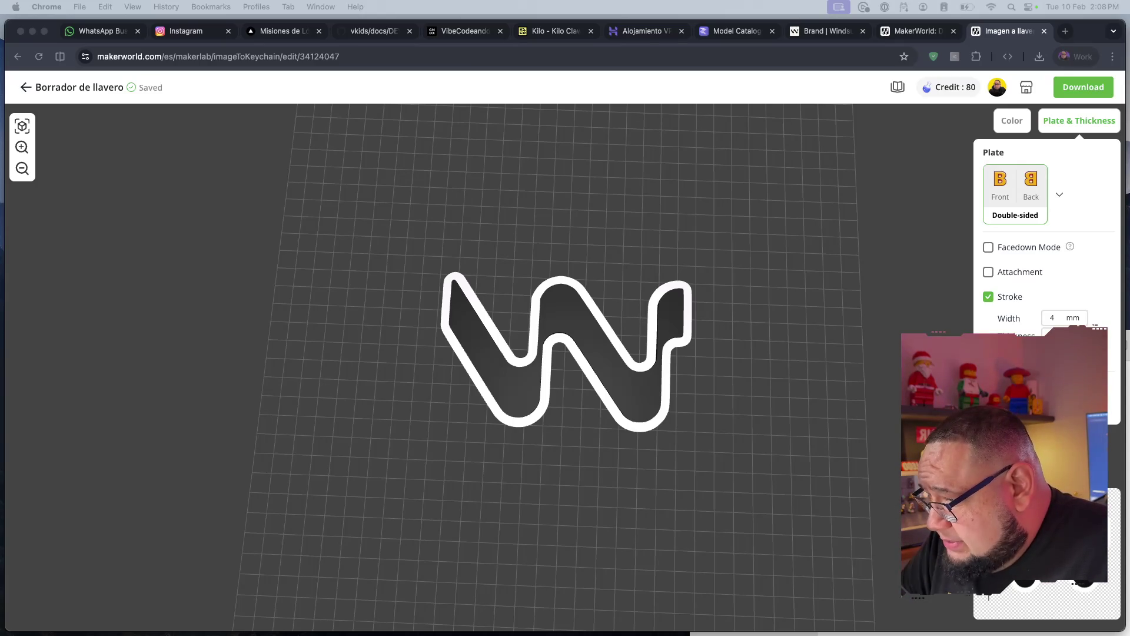
key("ctrl+Up")
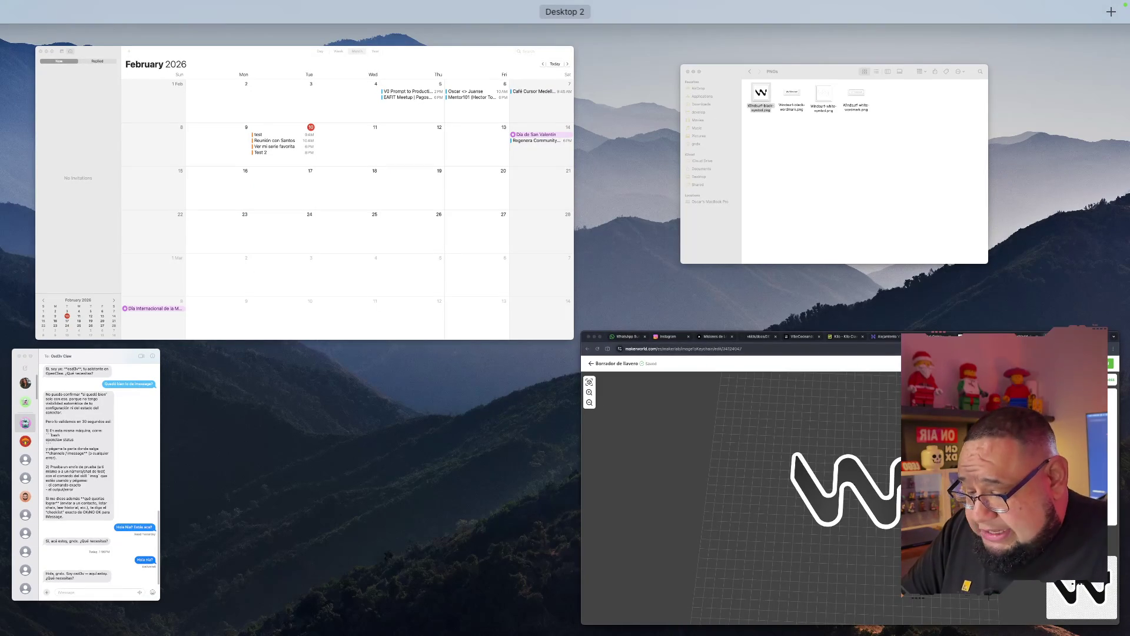
key("ctrl+Up")
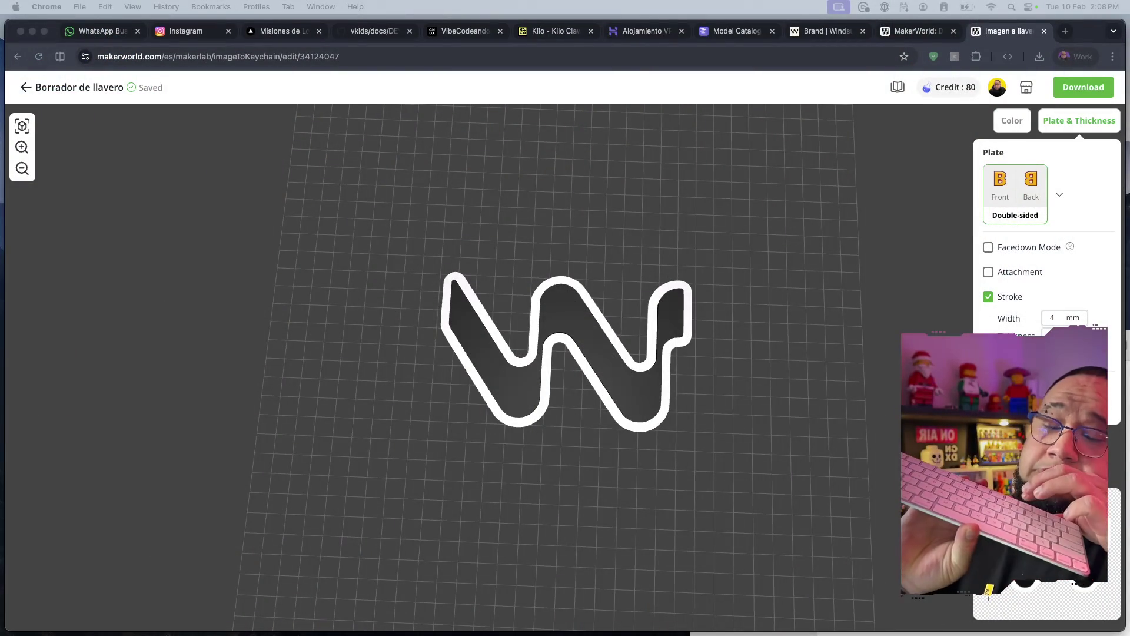
key("F3")
key("F3")
key("F3")
key("F3")
key("F3")
key("F3")
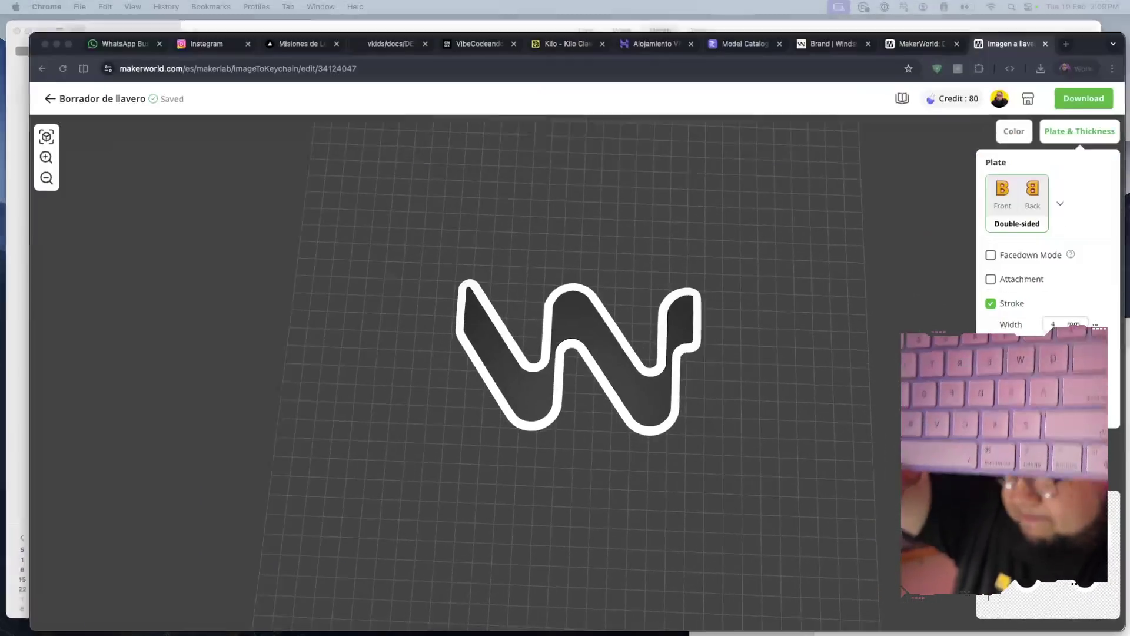
key("F3")
key("F3")
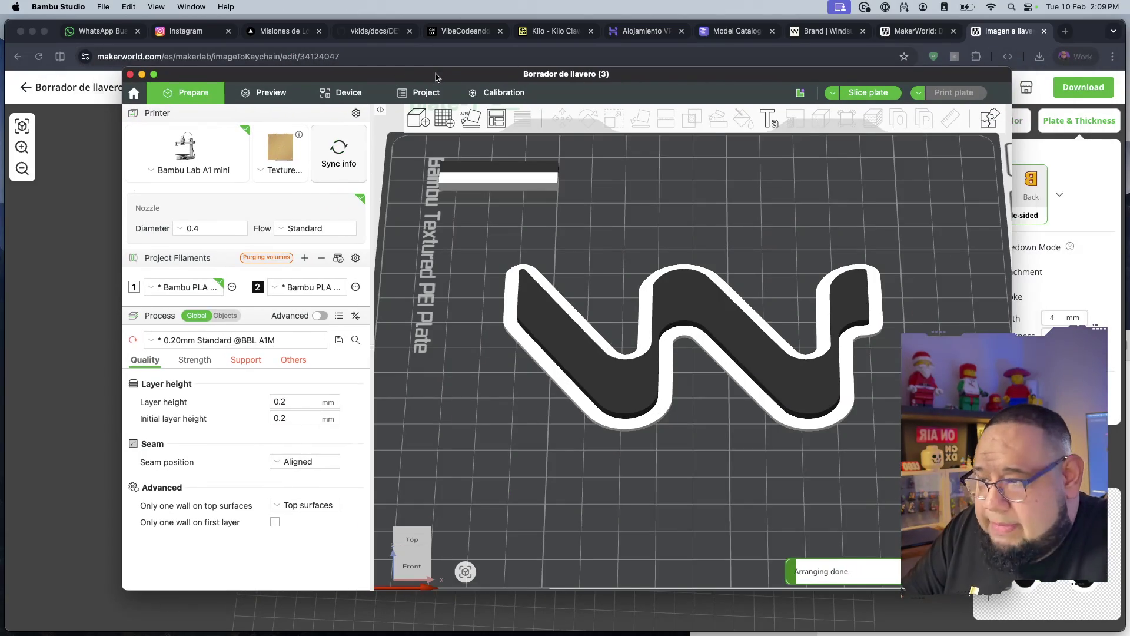
Maximize Bambu Studio and scale the W keychain to 50% along X.
double_click(439, 71)
left_click(649, 405)
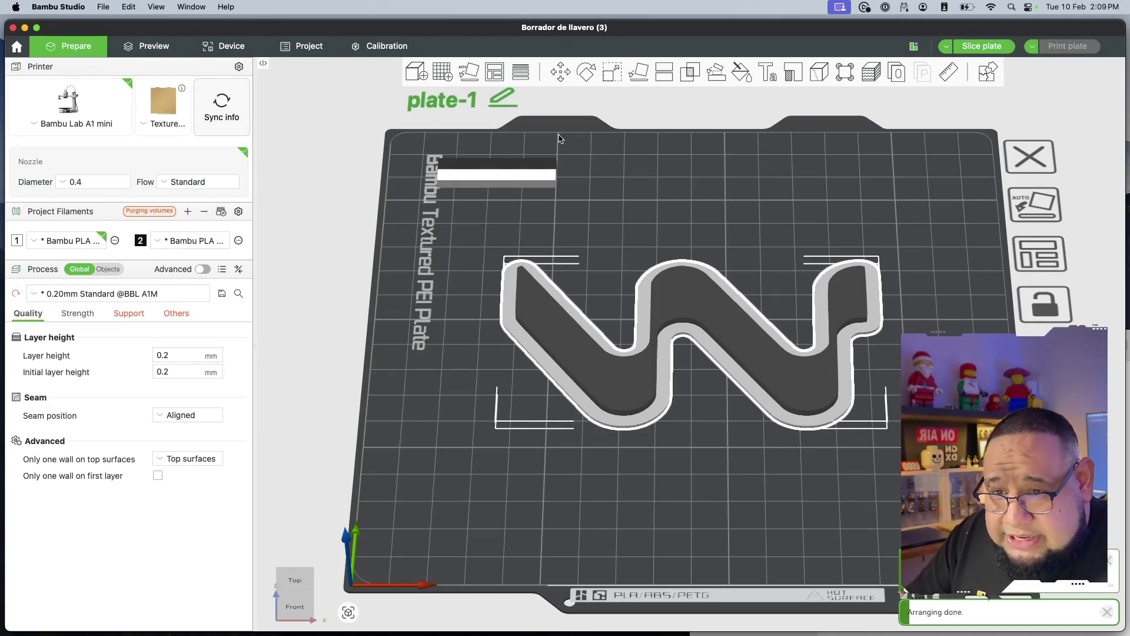
left_click(613, 72)
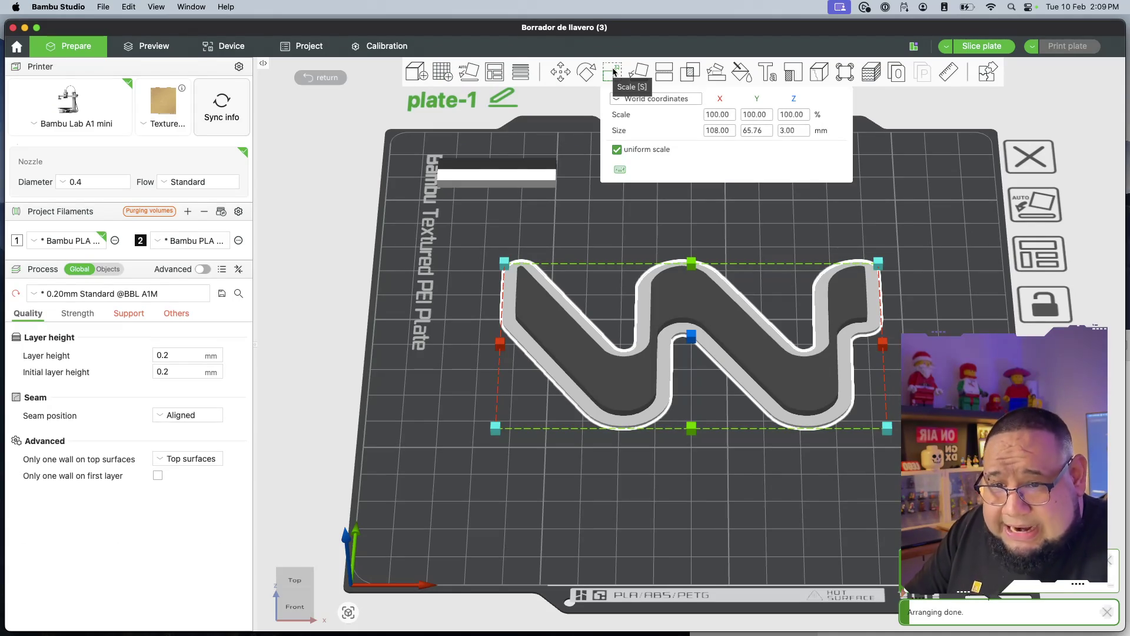
left_click(714, 115)
type("50")
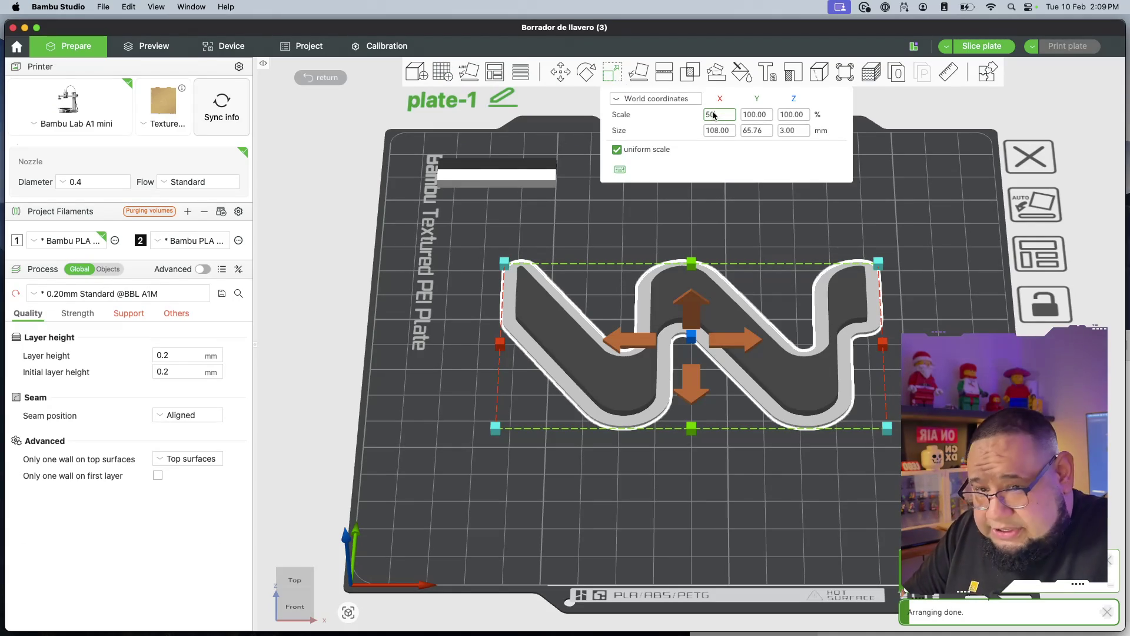
key("Return")
left_click(771, 478)
Move the halved keychain to the plate's upper-left and paste copies of it.
mouse_move(745, 341)
left_mouse_down()
mouse_move(630, 268)
mouse_move(750, 361)
mouse_move(694, 418)
left_mouse_up()
left_click(718, 349)
mouse_move(718, 349)
left_mouse_down()
mouse_move(679, 337)
mouse_move(556, 241)
left_mouse_up()
key("super+c")
key("super+v")
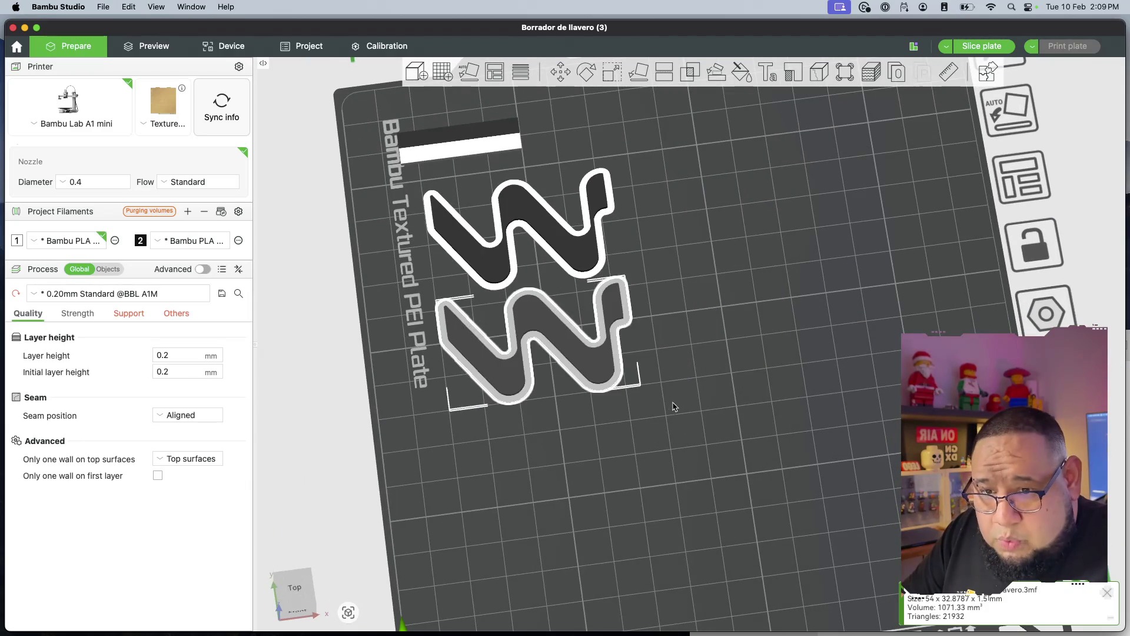
key("super+v")
key("super+v")
key("super+v")
key("super+v")
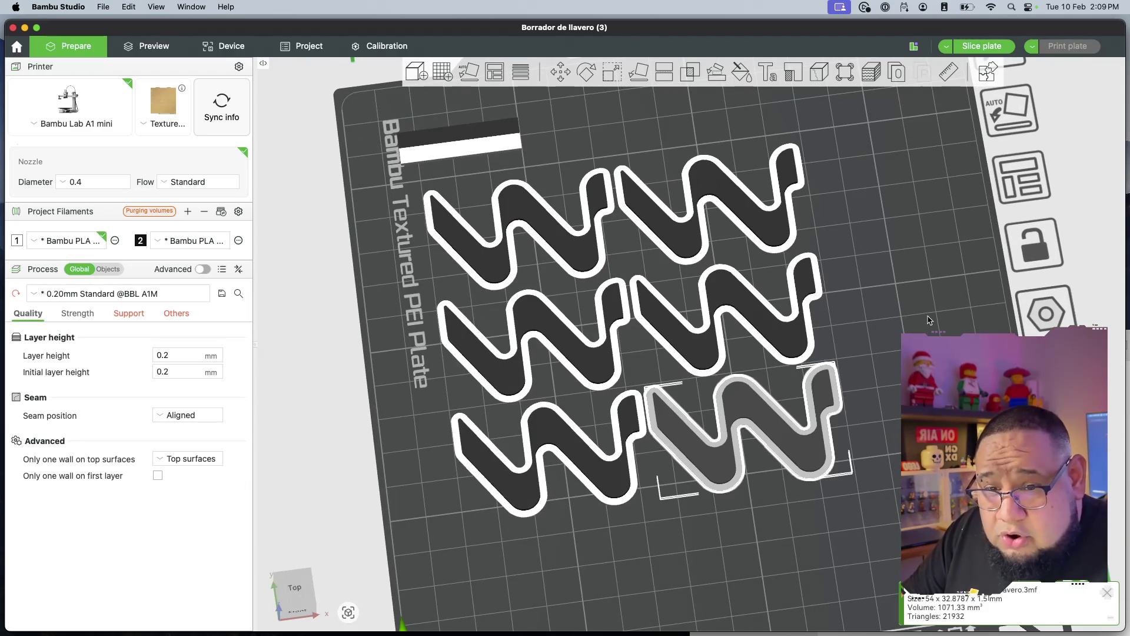
left_click(929, 319)
scroll(892, 454, "down", 4)
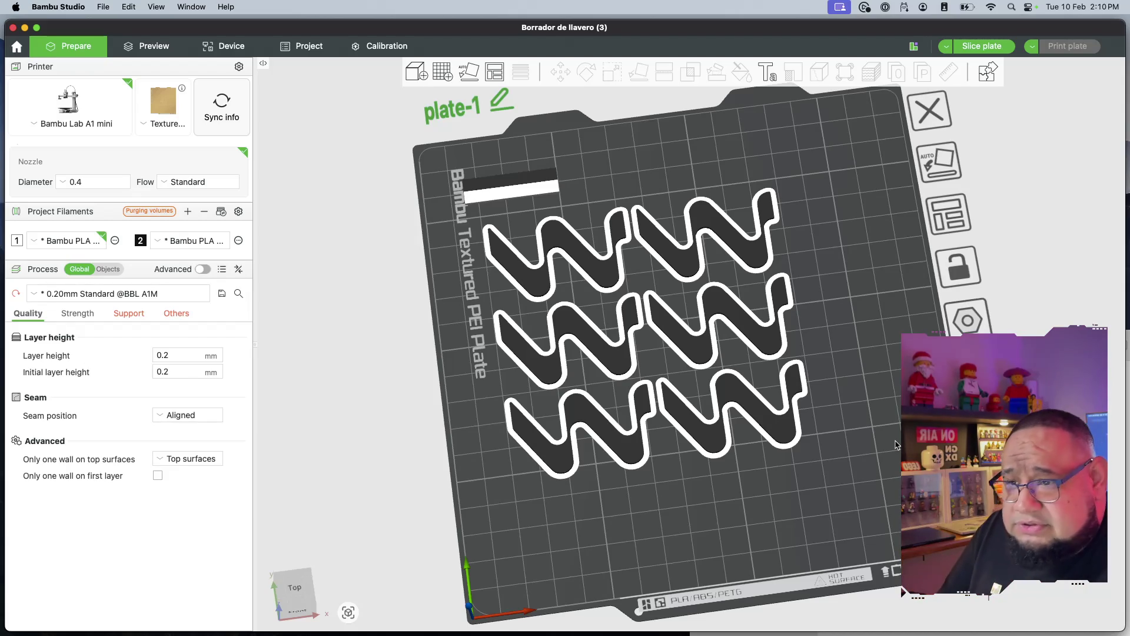
Slice plate-1 (36m5s, 9.22 g), check the Send print job dialog, then return to Prepare.
left_click(141, 53)
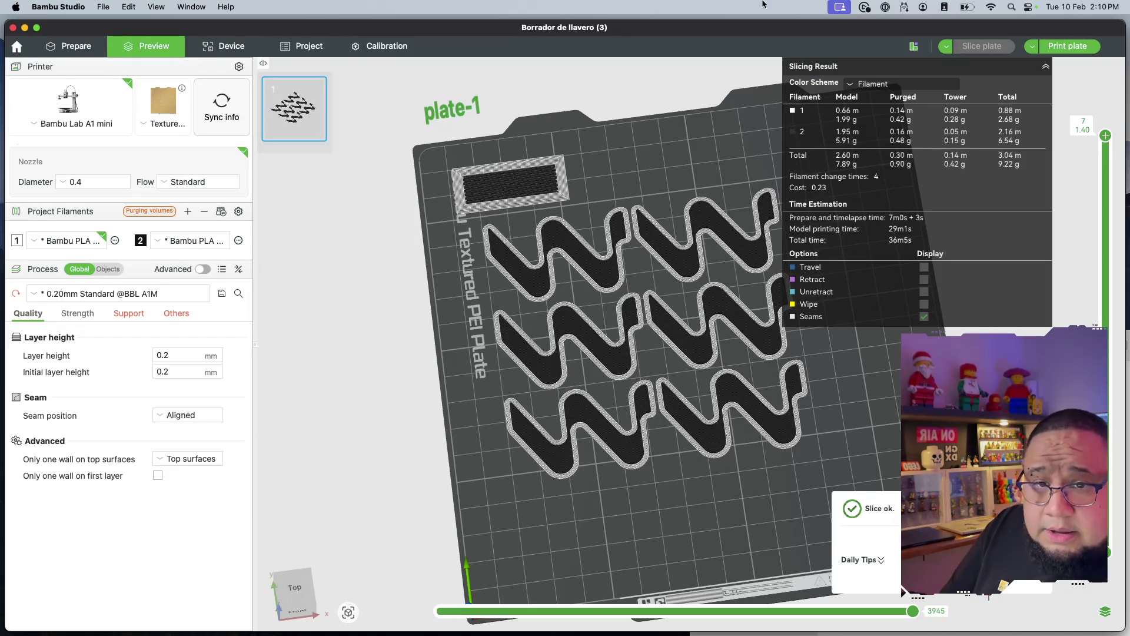
left_click(1081, 51)
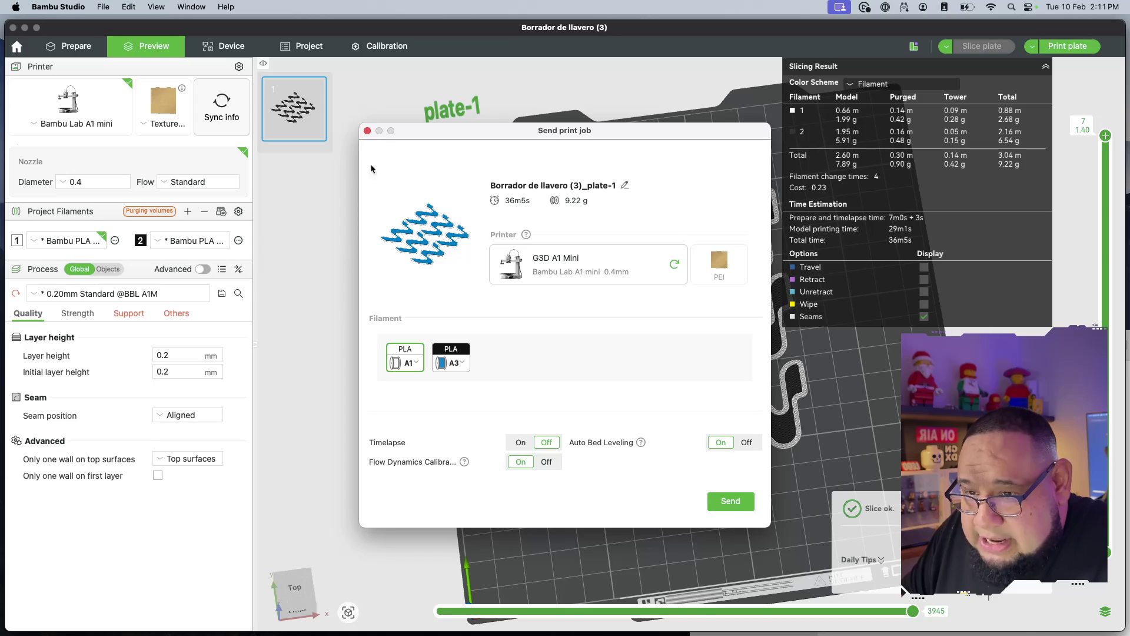
left_click(367, 131)
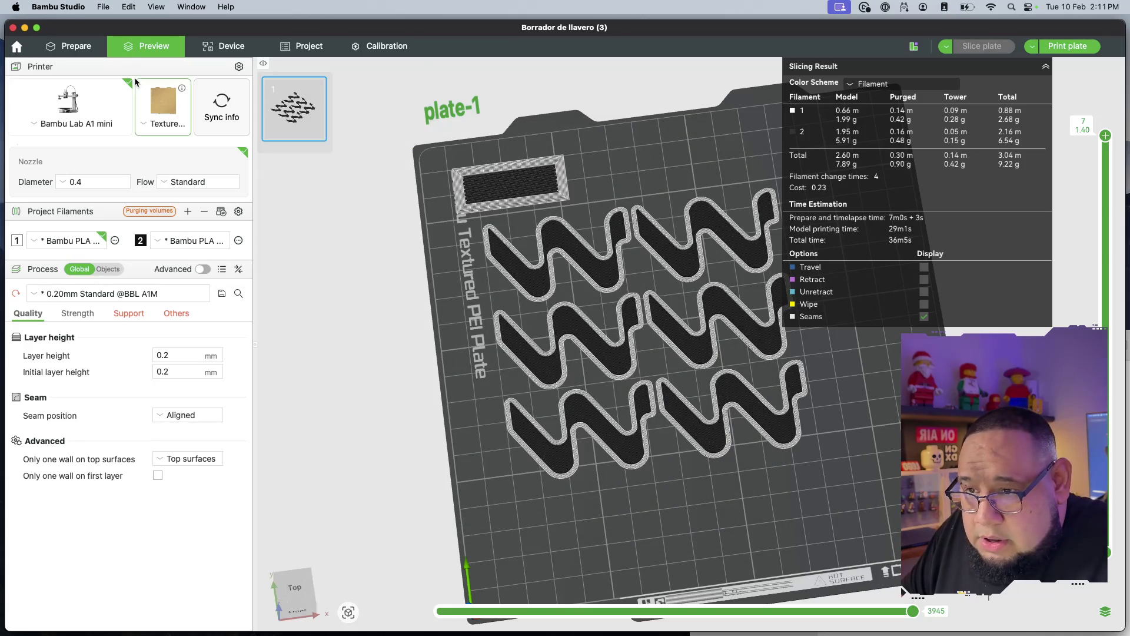
key("super+1")
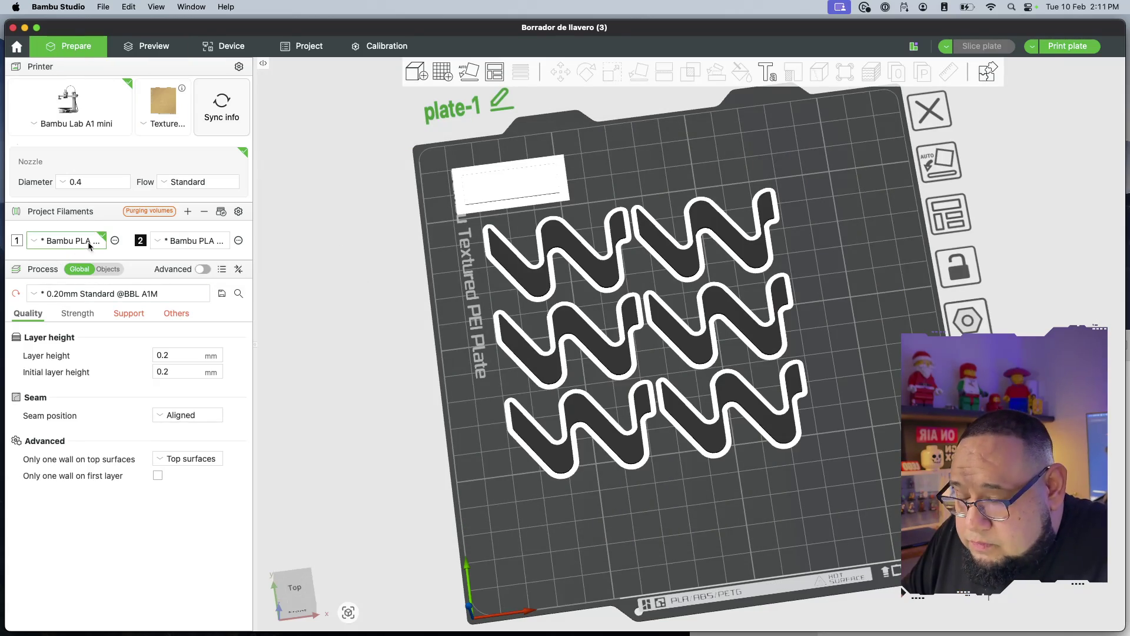
Assign slot A1 to filament 1 and red A2 to filament 2, then re-slice the plate.
left_click(102, 242)
left_click(69, 276)
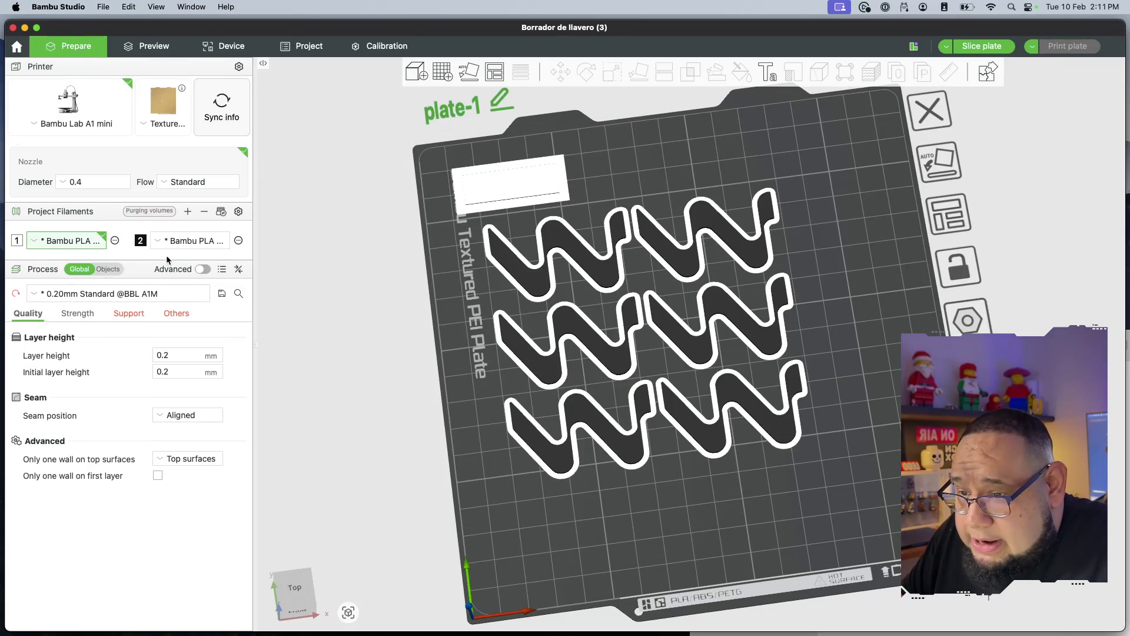
left_click(189, 240)
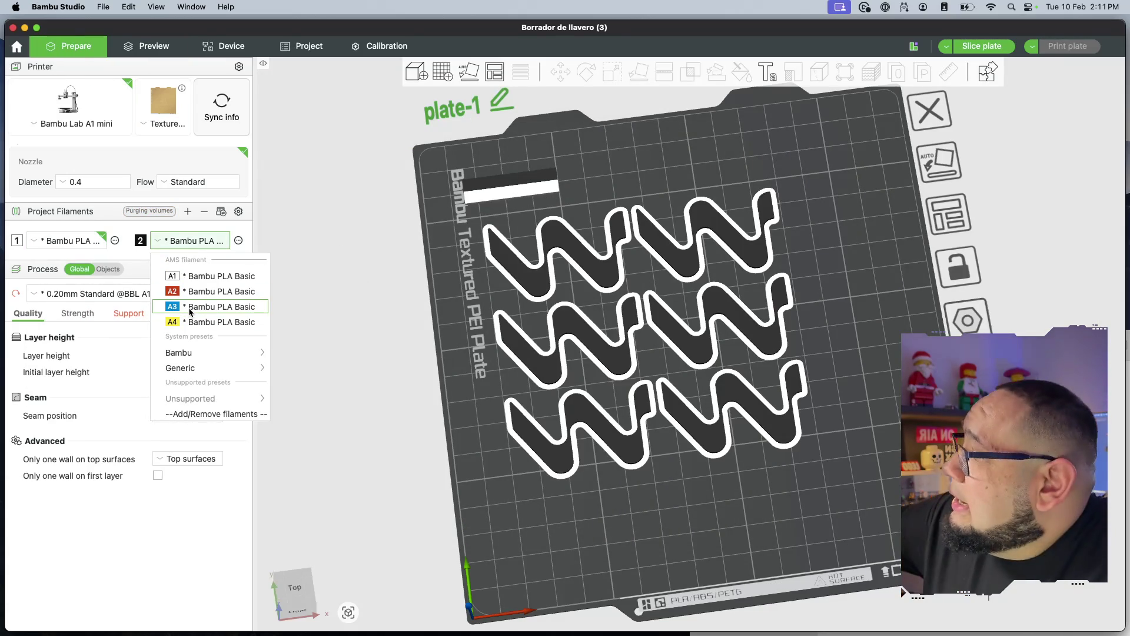
left_click(187, 292)
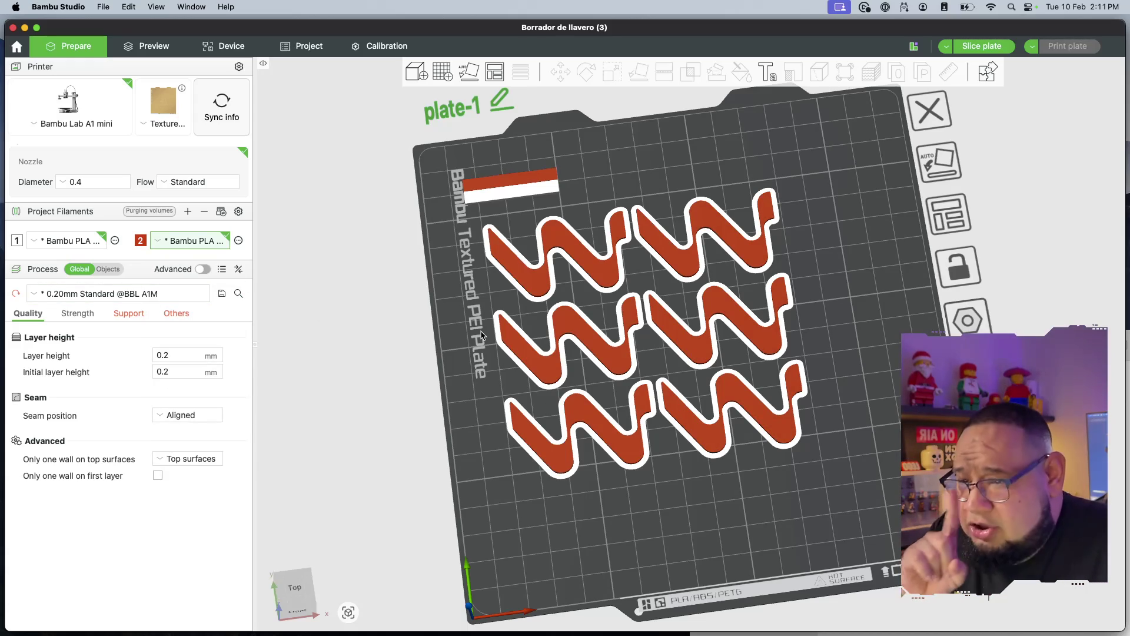
left_click(167, 52)
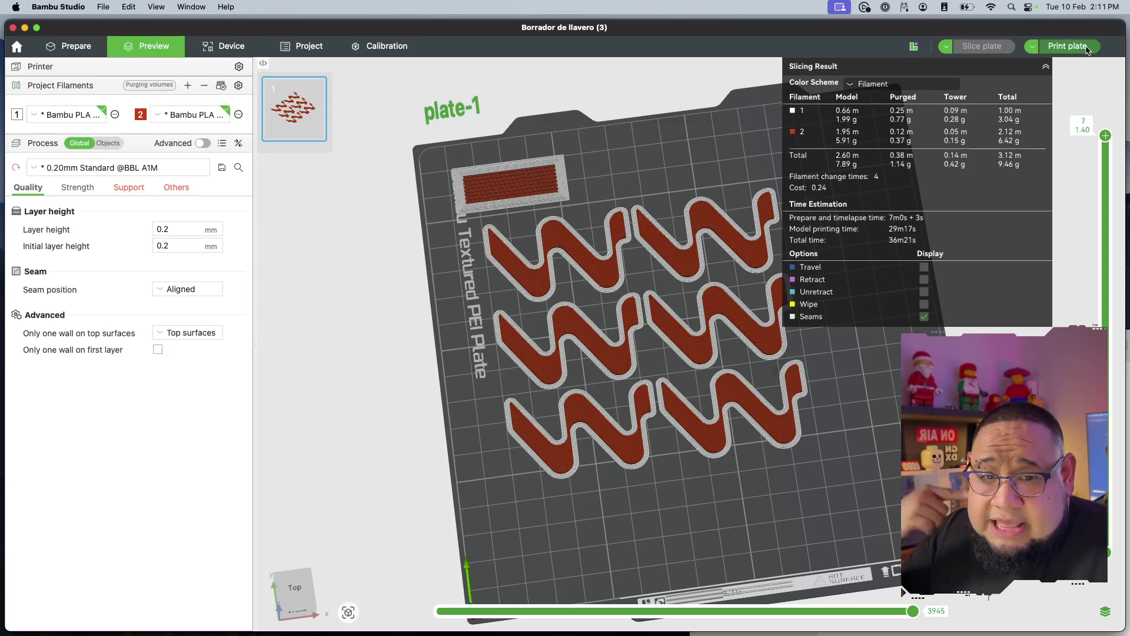
Send the six-keychain job to the G3D A1 Mini and bring Chrome's keychain editor forward.
left_click(1068, 46)
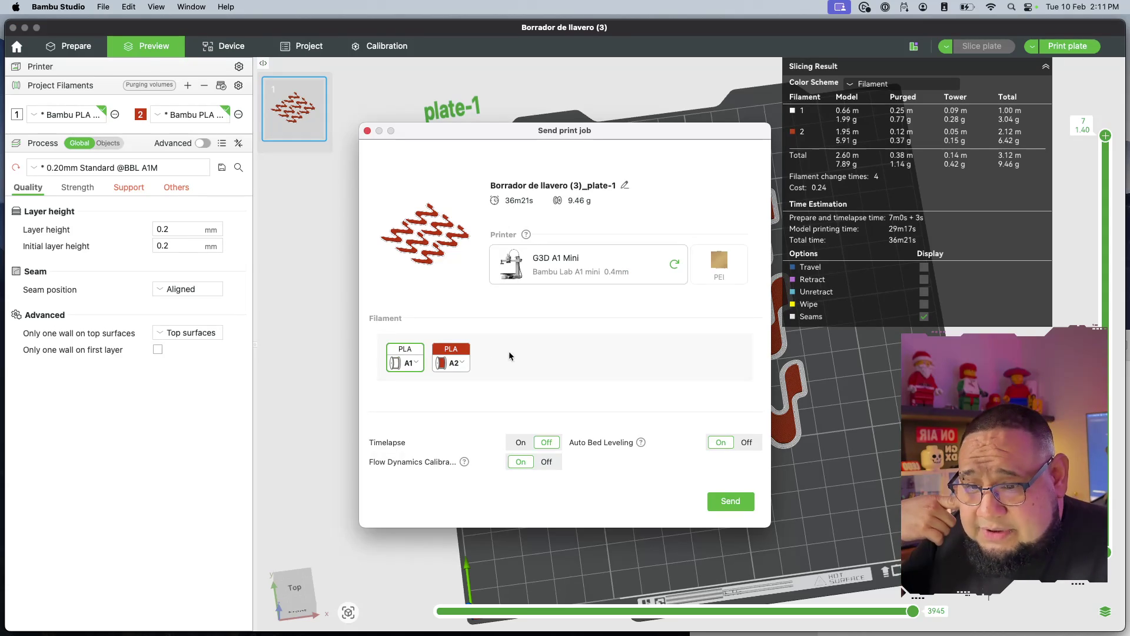
left_click(740, 506)
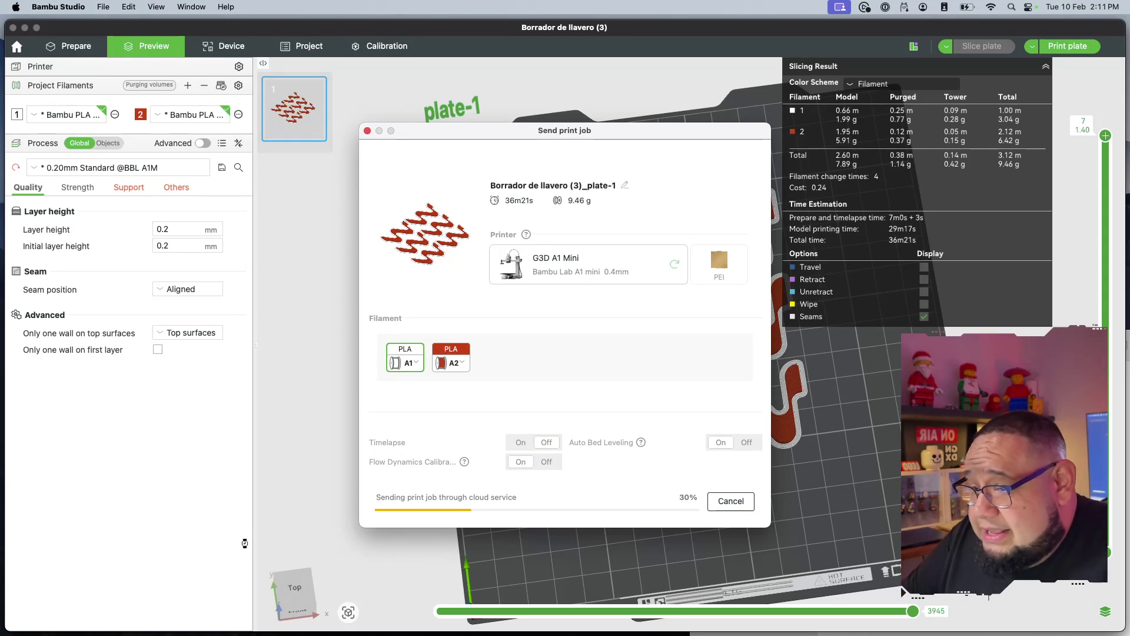
key("ctrl+Up")
key("ctrl+Up")
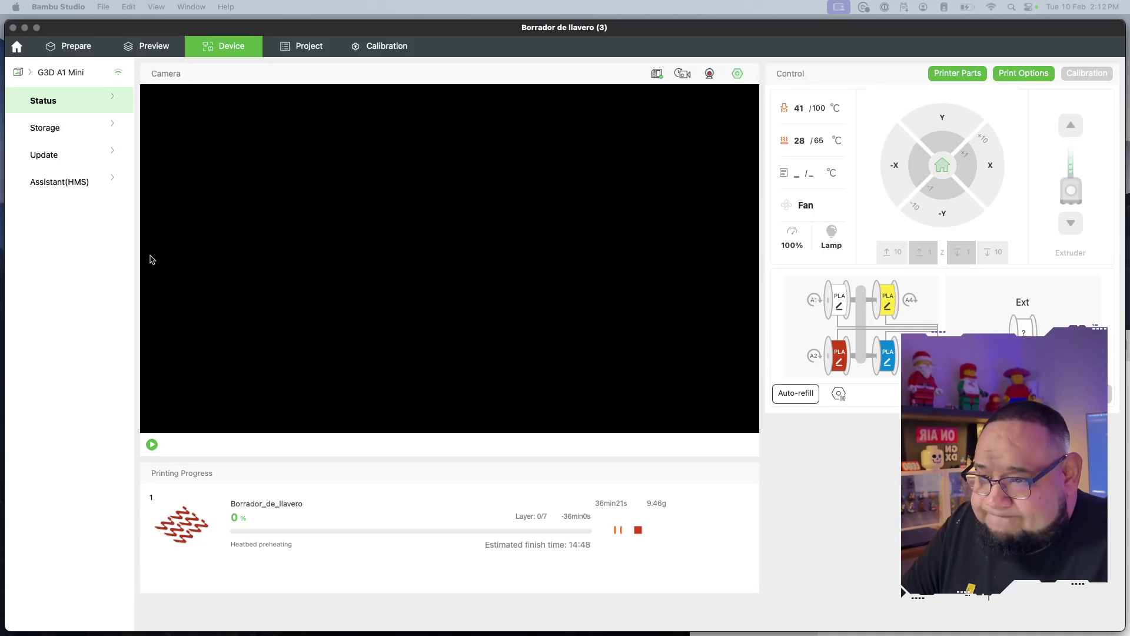
key("ctrl+Up")
left_click(371, 462)
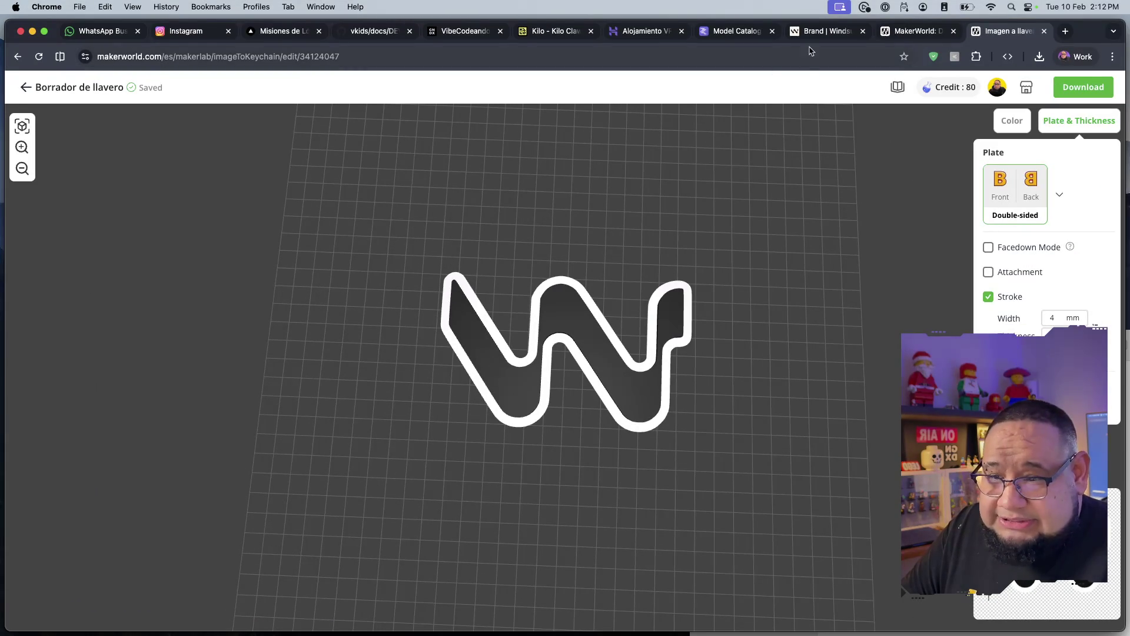
Review the Windsurf brand guidelines and logo Do's and Don'ts, then close that tab.
left_click(826, 35)
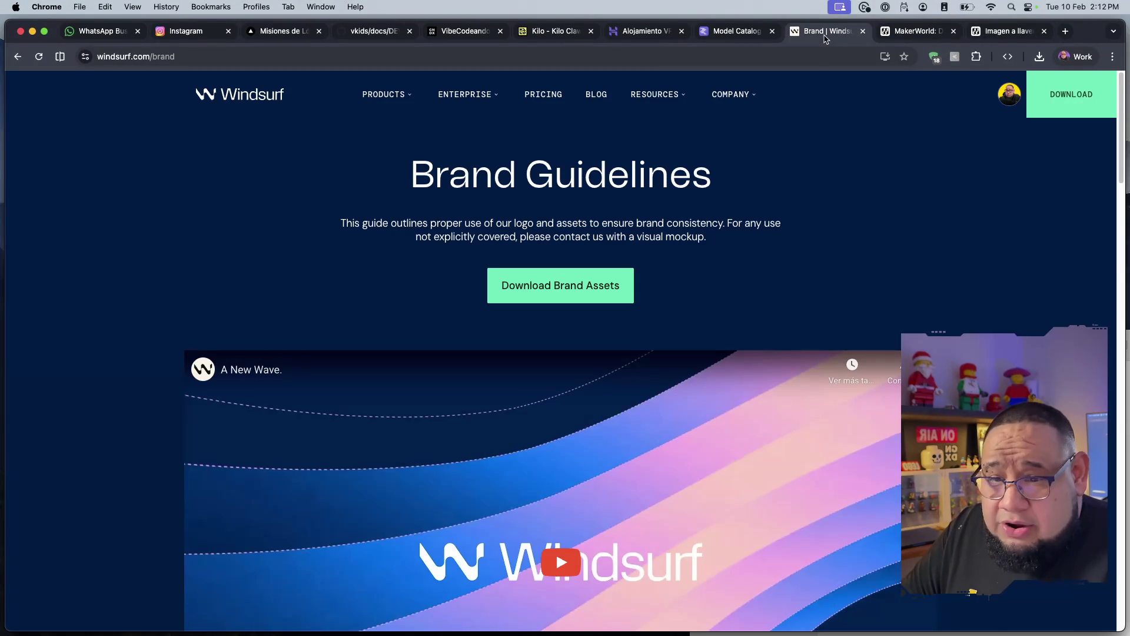
left_click(916, 32)
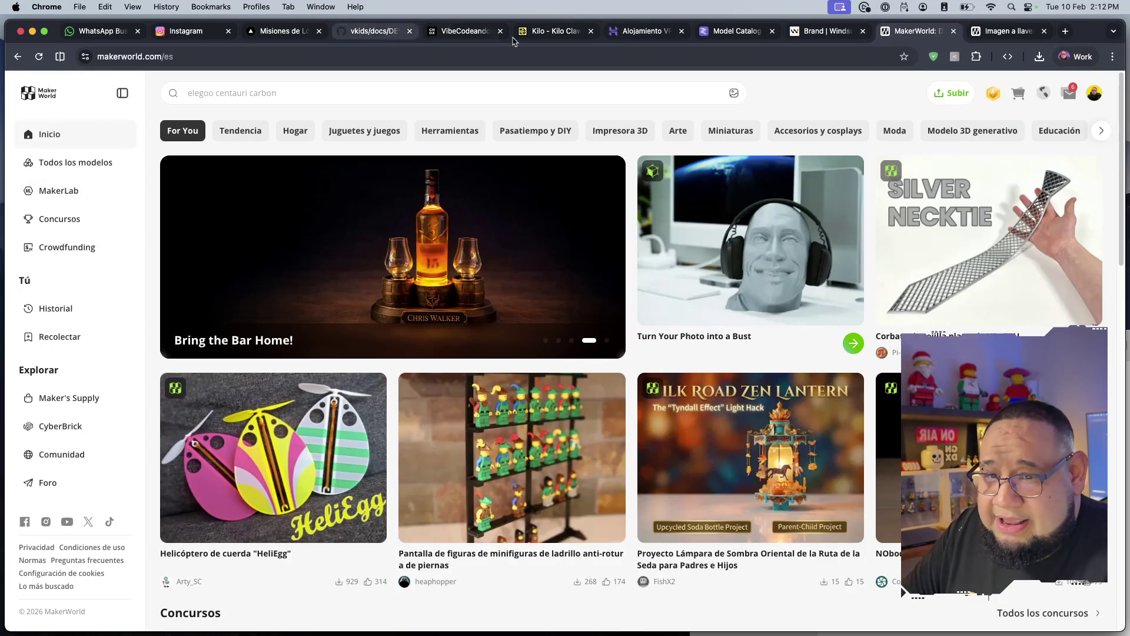
left_click(826, 30)
scroll(595, 347, "down", 5)
scroll(595, 346, "down", 10)
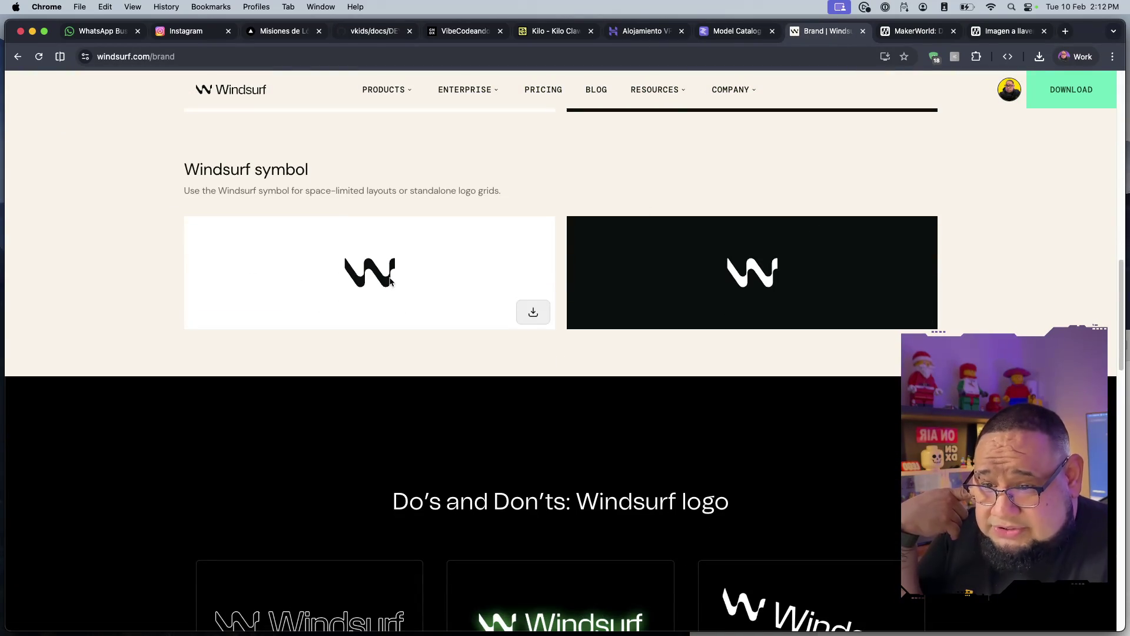
scroll(414, 335, "up", 3)
scroll(414, 335, "up", 10)
scroll(660, 344, "down", 20)
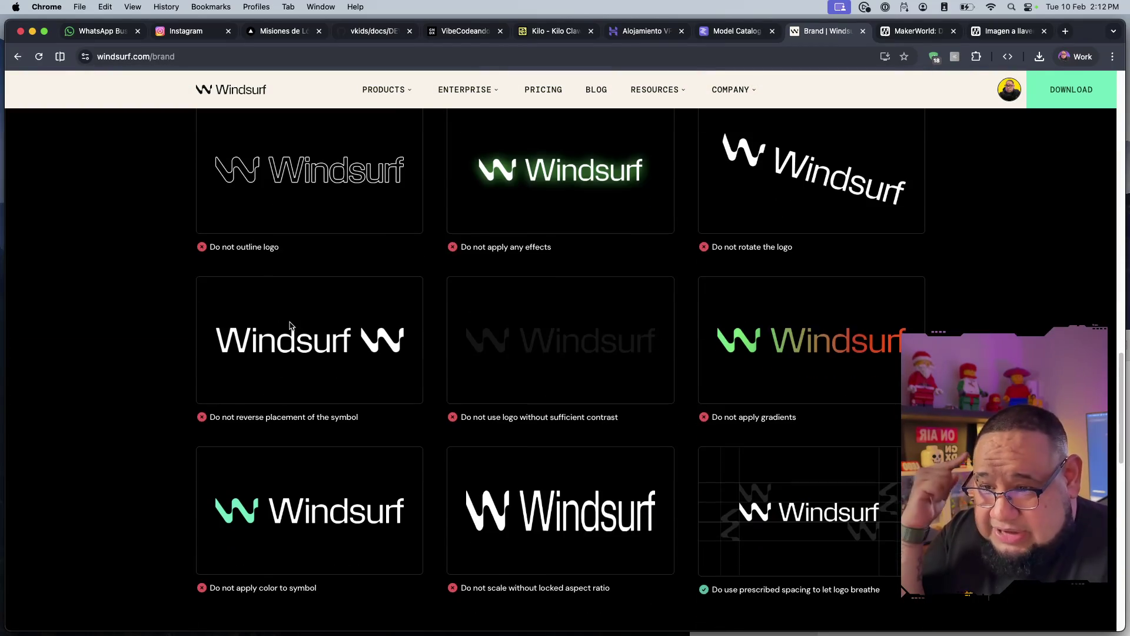
scroll(661, 344, "up", 2)
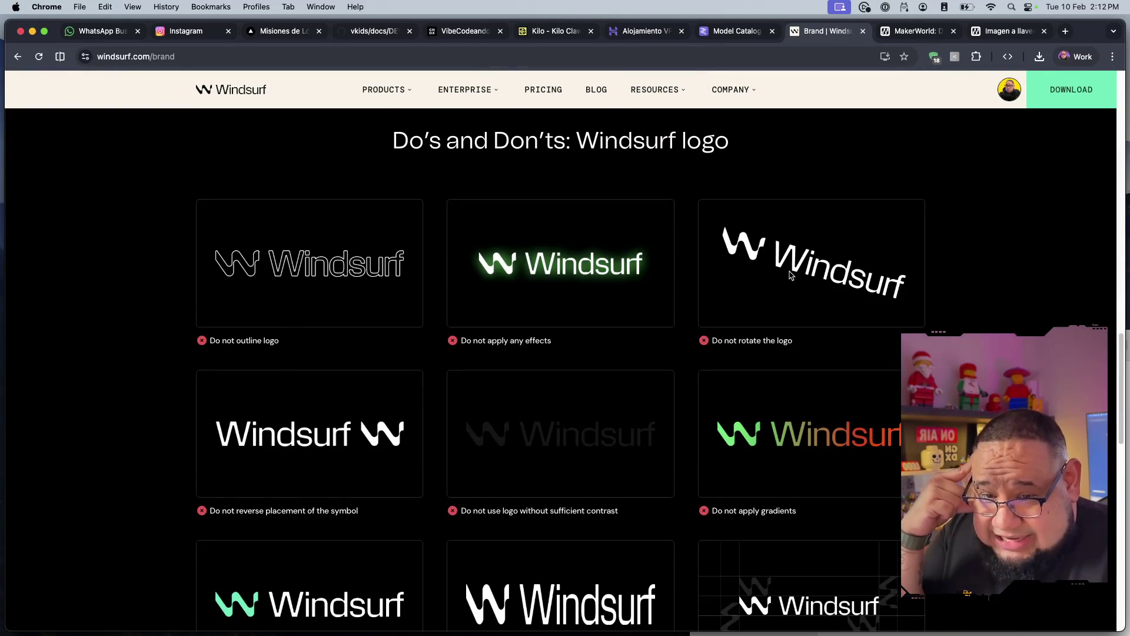
scroll(777, 442, "down", 3)
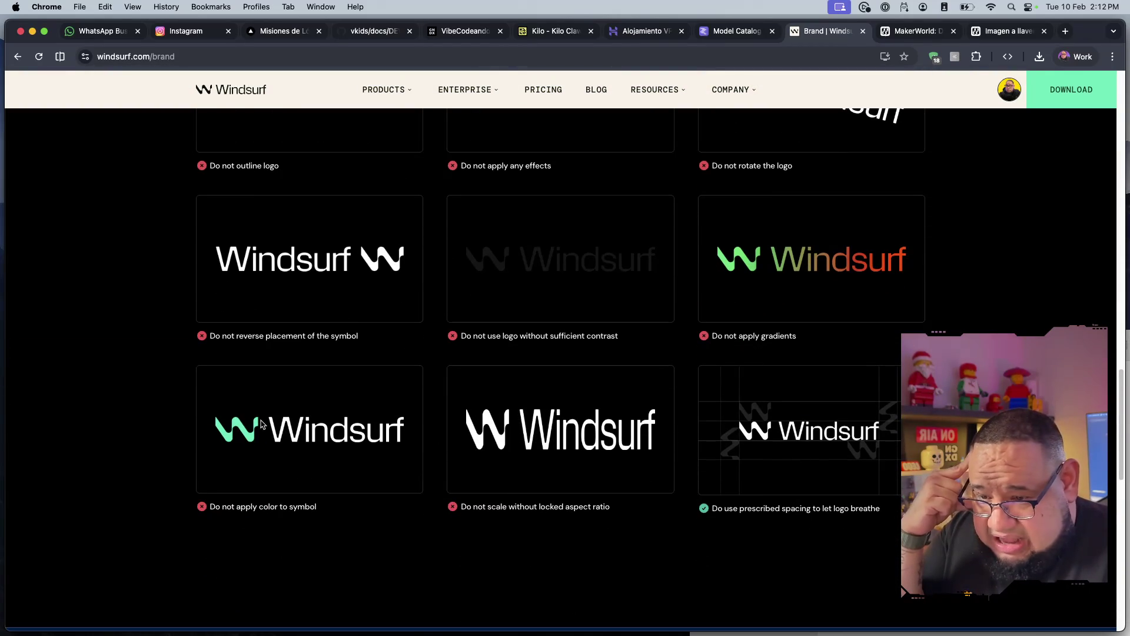
scroll(263, 423, "up", 3)
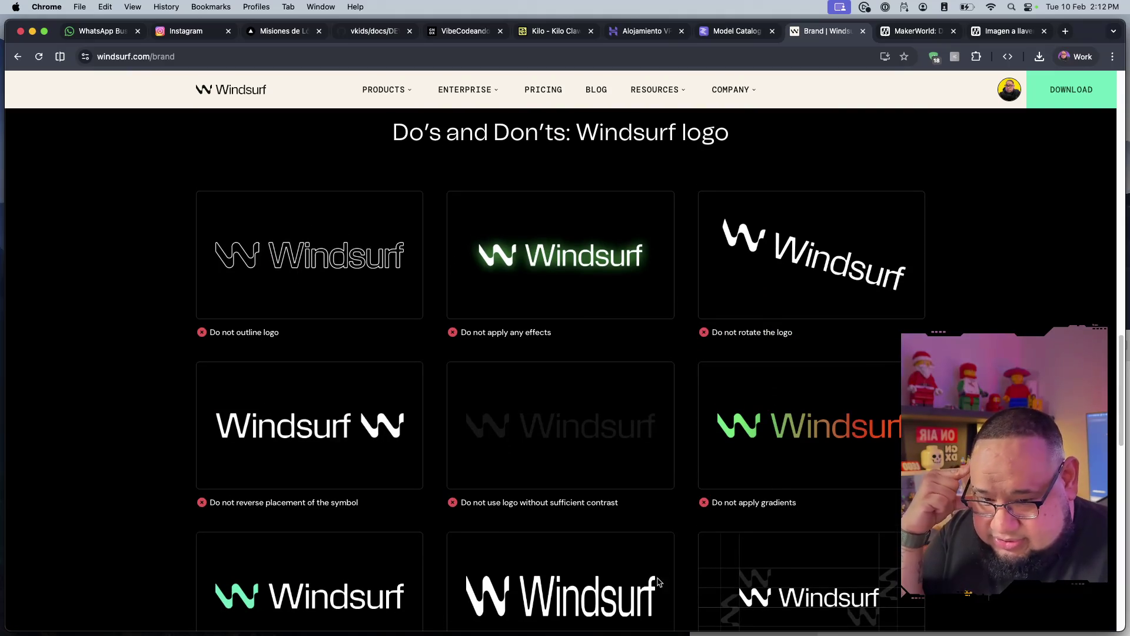
scroll(653, 561, "down", 12)
scroll(415, 507, "up", 20)
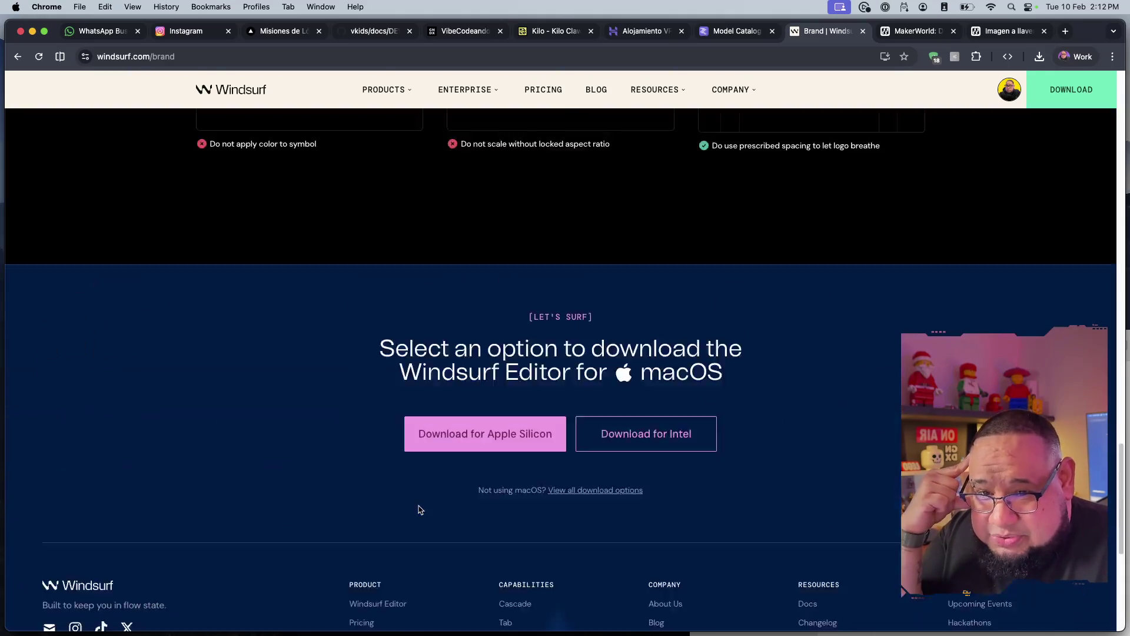
scroll(424, 505, "down", 8)
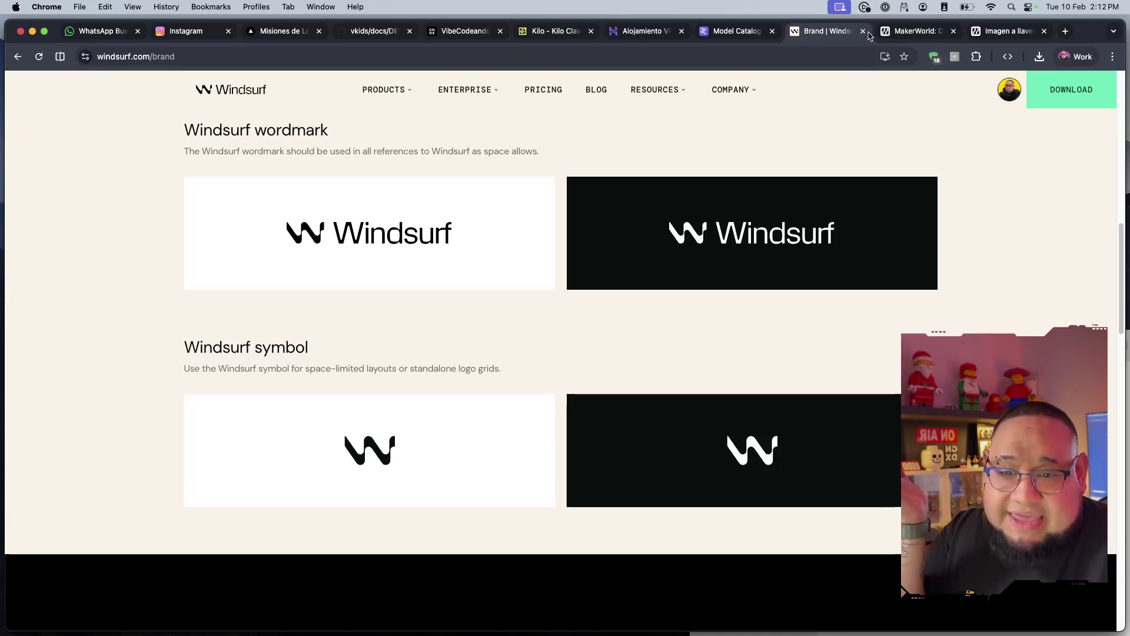
left_click(863, 31)
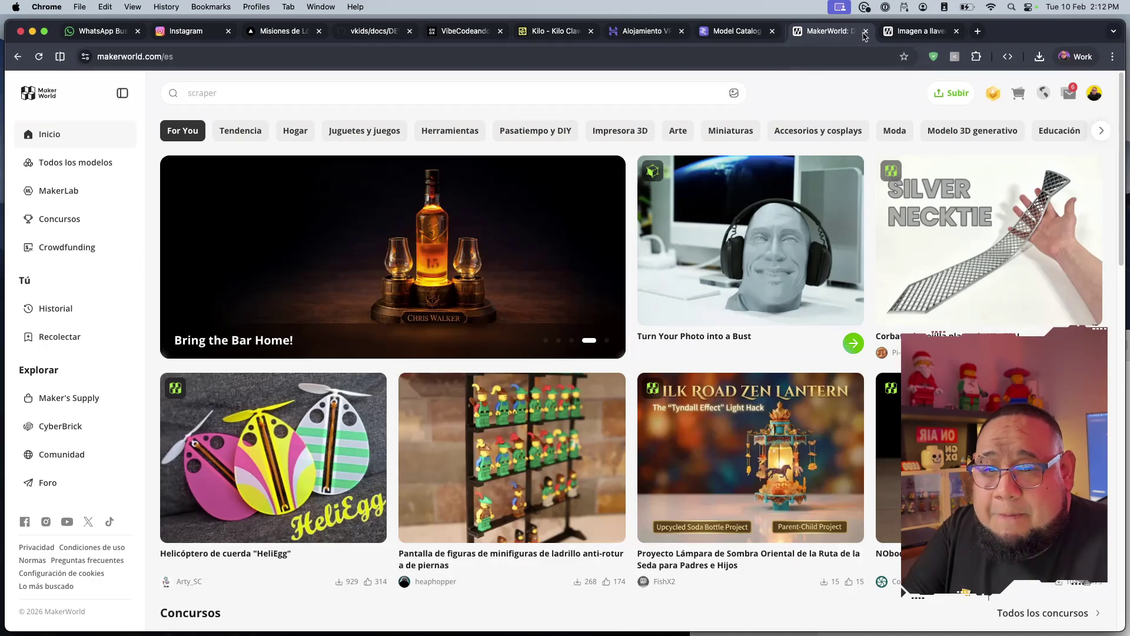
Close the MakerWorld home tab, orbit the keychain edge-on, and spread out Desktop 2's windows.
left_click(864, 31)
mouse_move(795, 277)
left_mouse_down()
mouse_move(808, 148)
mouse_move(535, 330)
mouse_move(593, 387)
mouse_move(619, 432)
mouse_move(630, 429)
mouse_move(637, 386)
mouse_move(623, 577)
left_mouse_up()
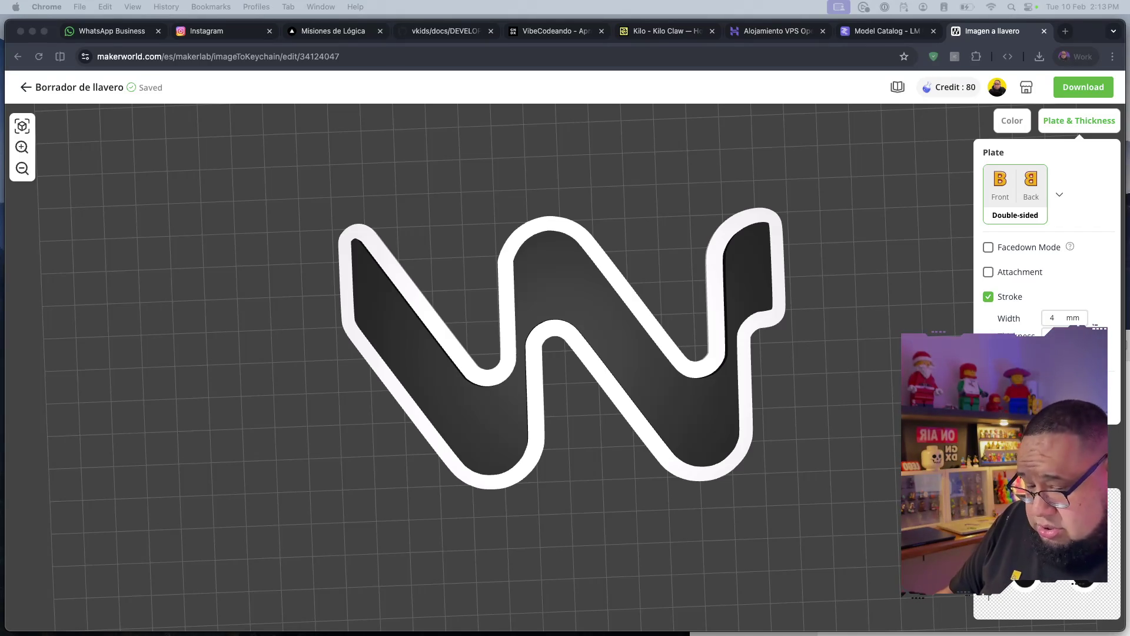
key("ctrl+Up")
key("ctrl+Up")
key("ctrl+Up")
key("ctrl+Up")
key("ctrl+Up")
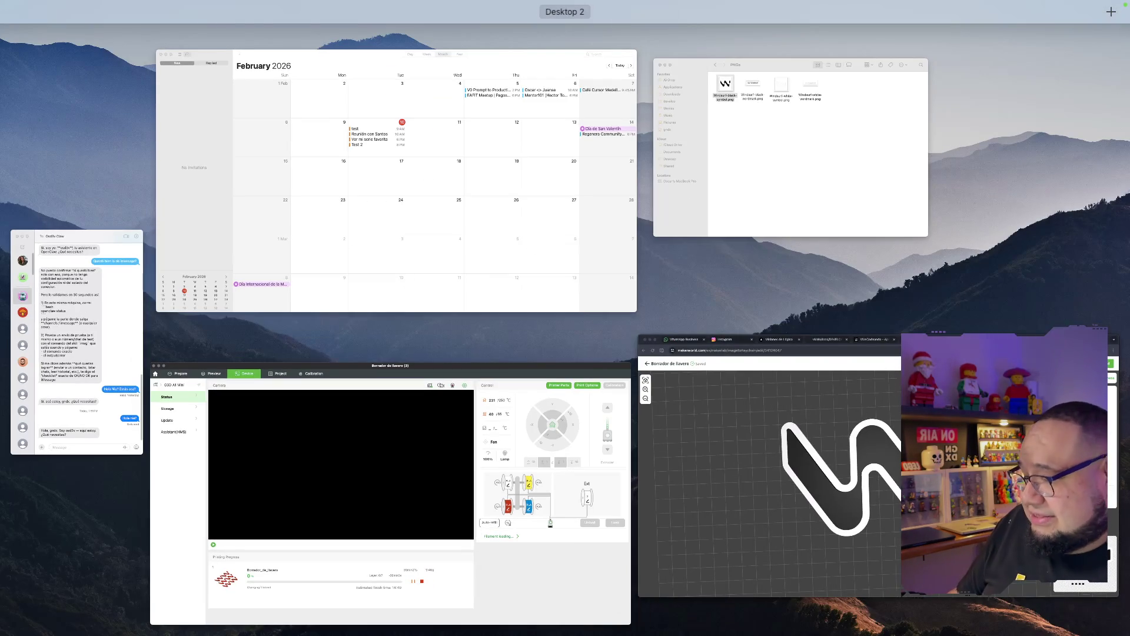
key("ctrl+Up")
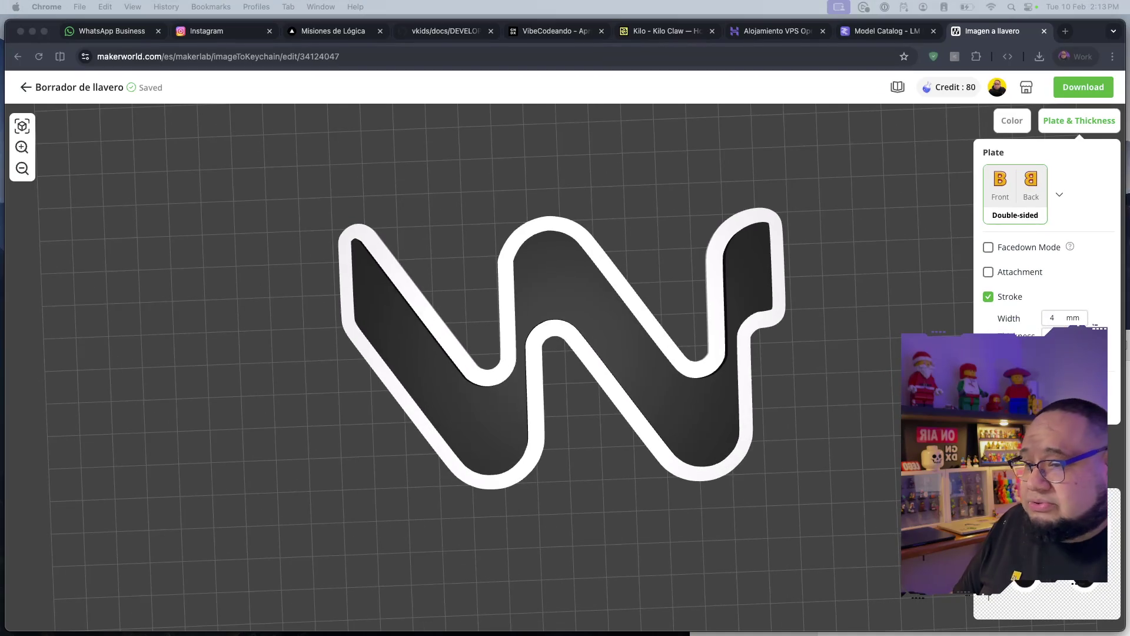
key("ctrl+Up")
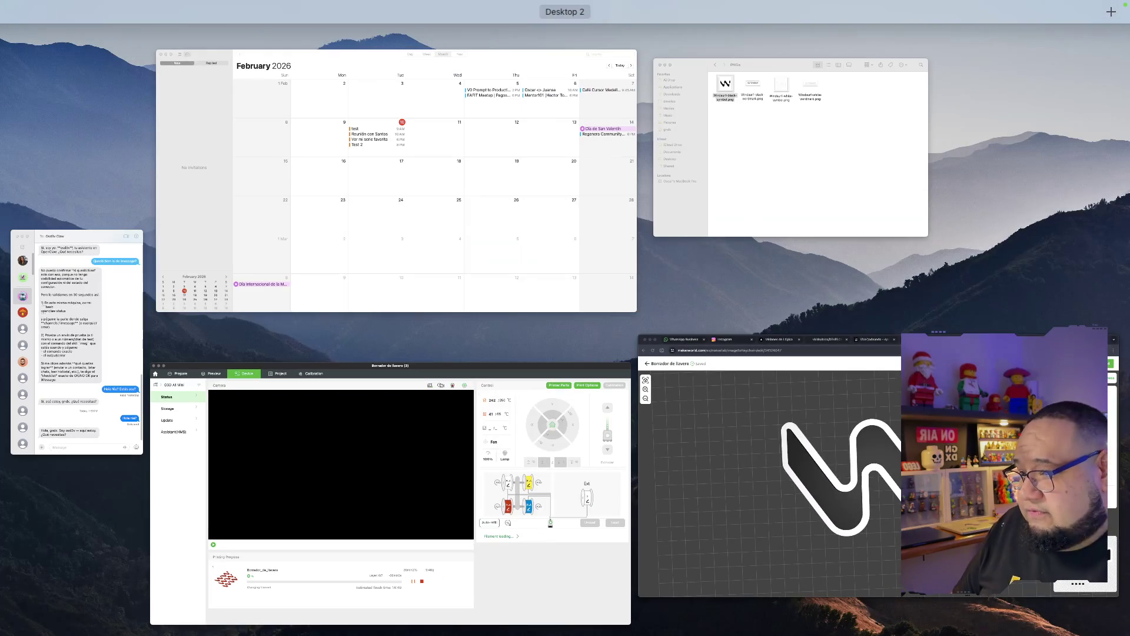
key("ctrl+Up")
key("ctrl+Up")
key("ctrl+Up")
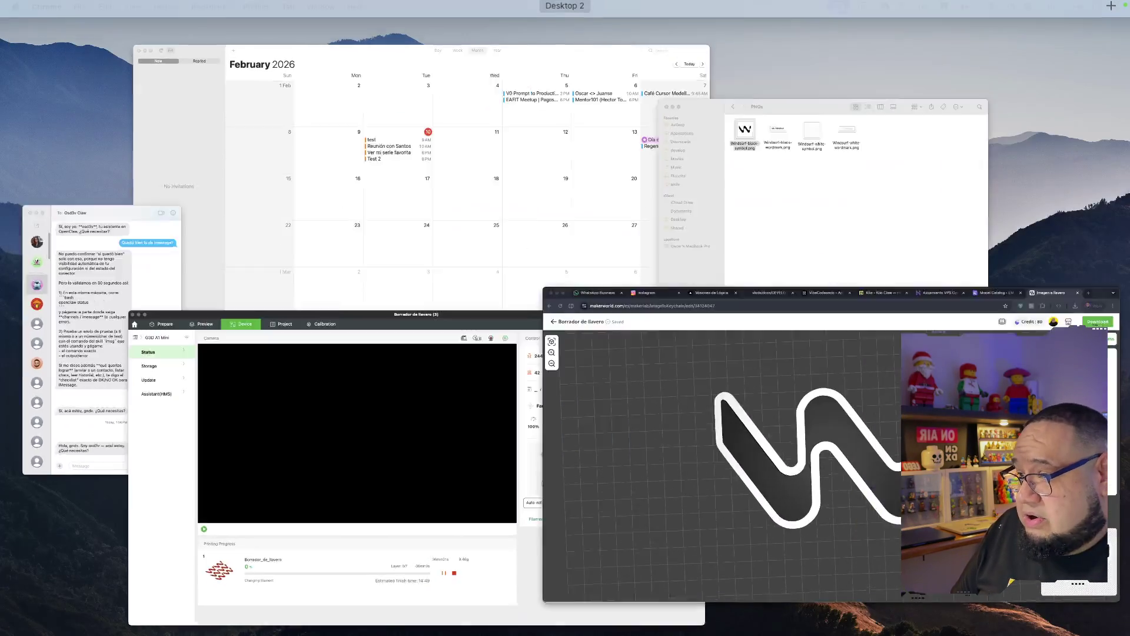
key("ctrl+Up")
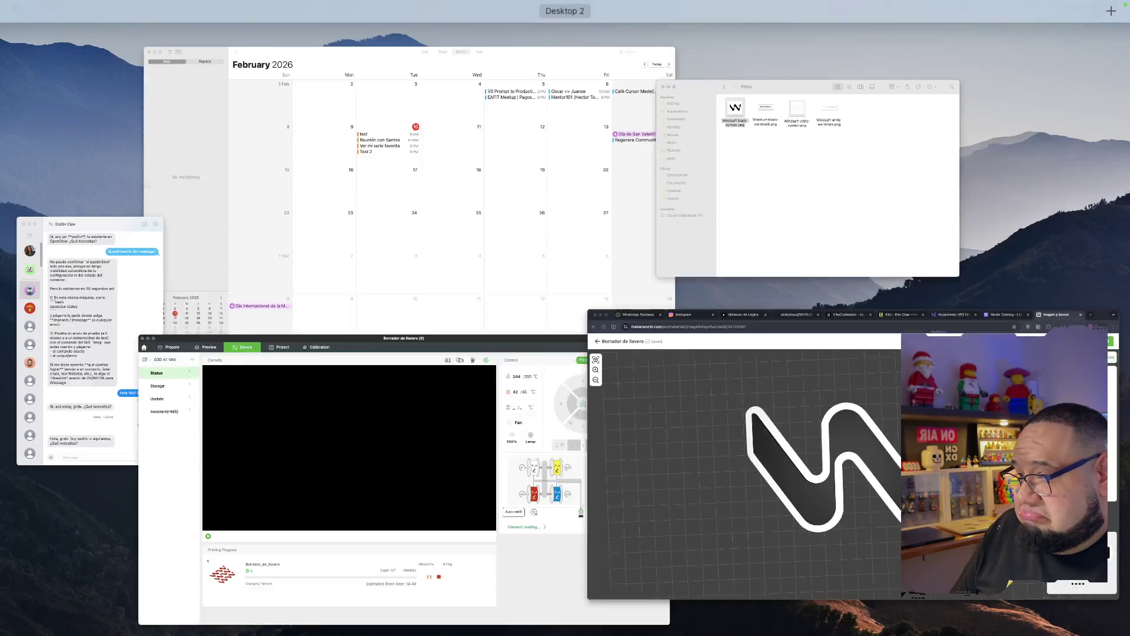
key("ctrl+Up")
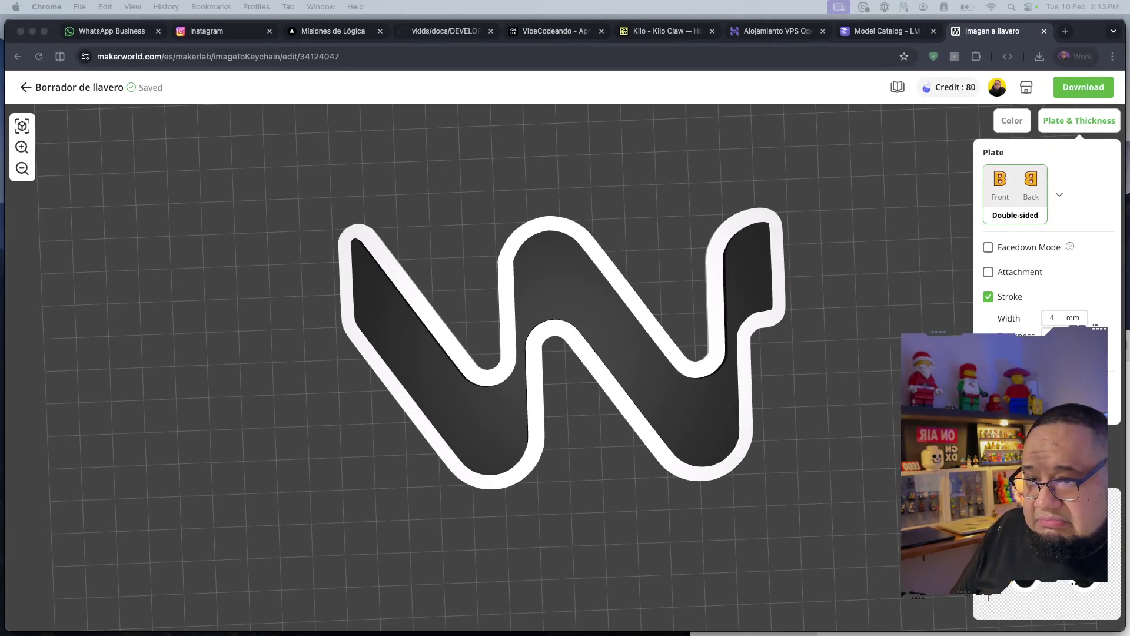
key("ctrl+Up")
key("ctrl+Up")
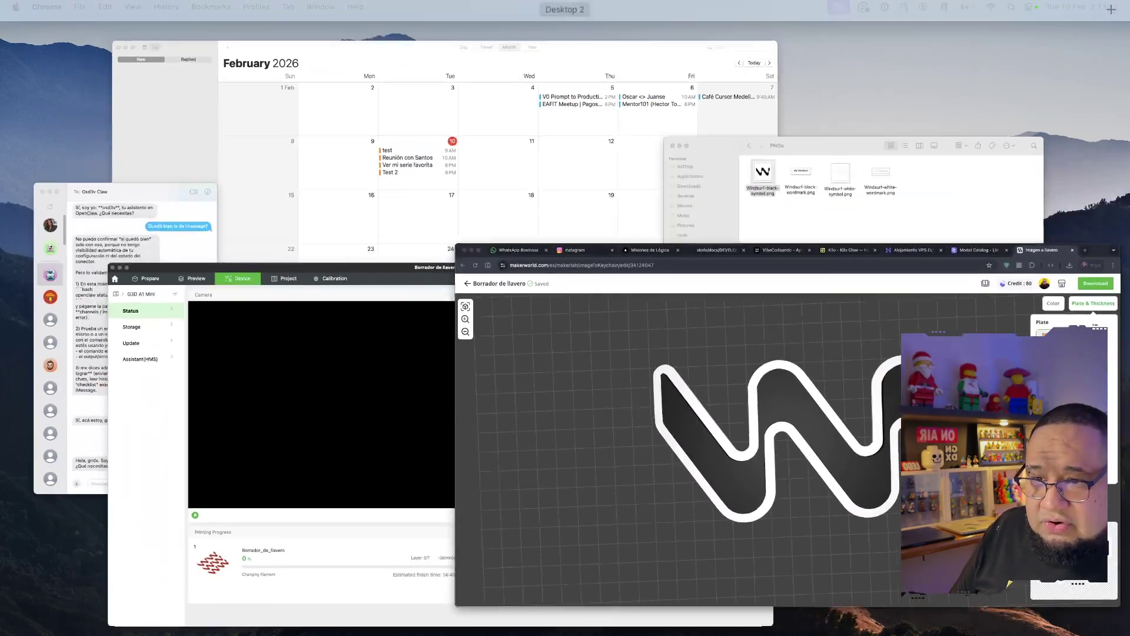
key("ctrl+Up")
key("ctrl+Up")
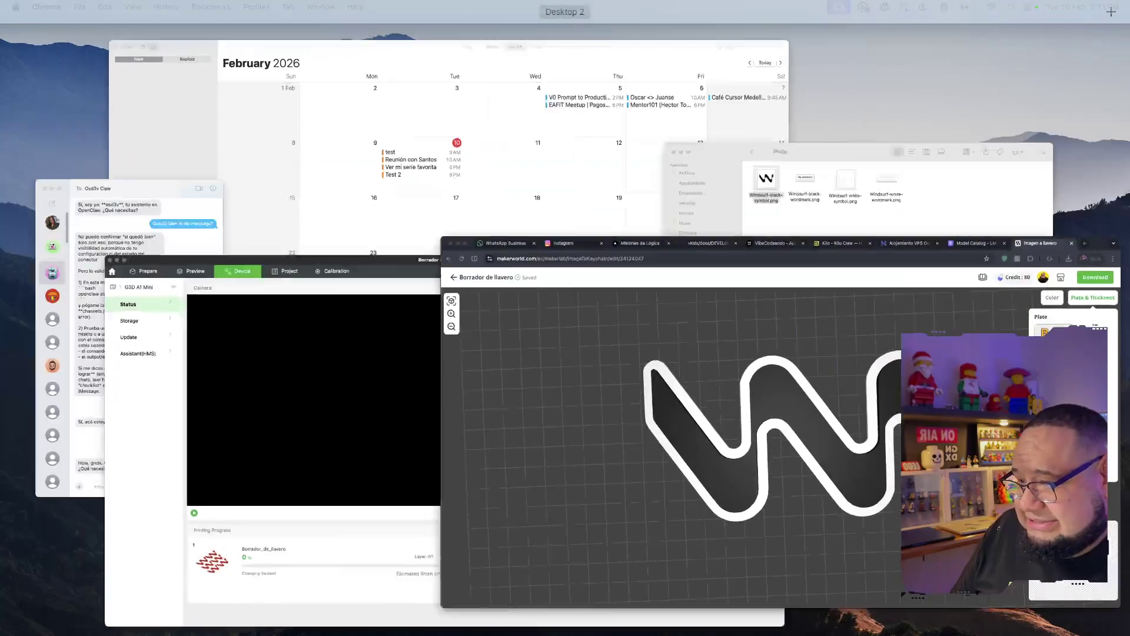
key("ctrl+Up")
key("ctrl+Up")
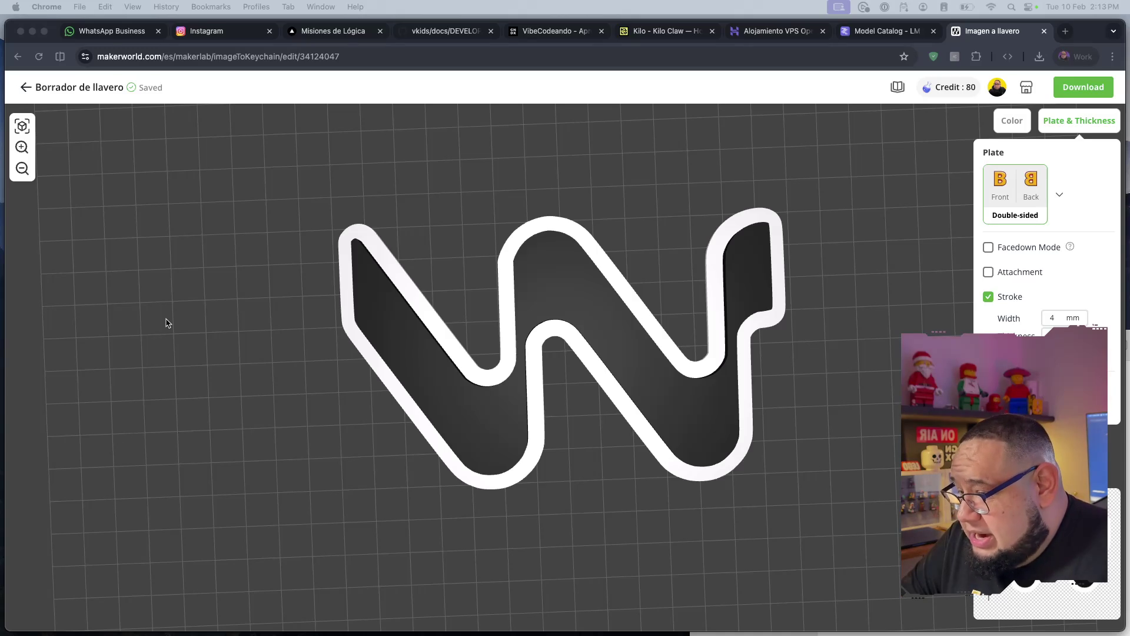
key("ctrl+Up")
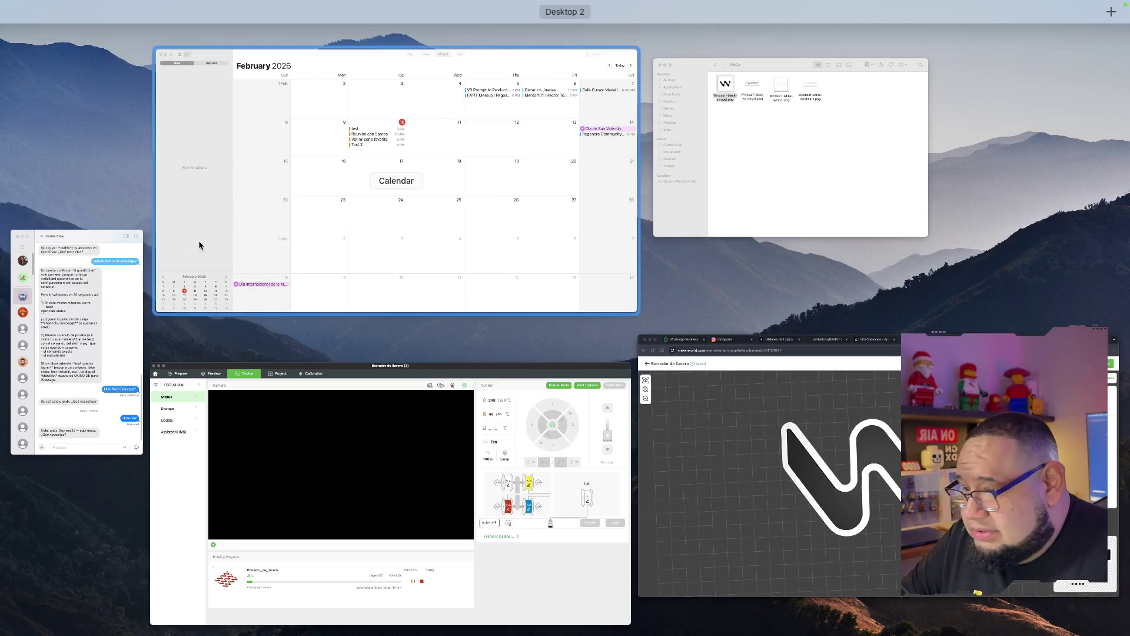
left_click(320, 516)
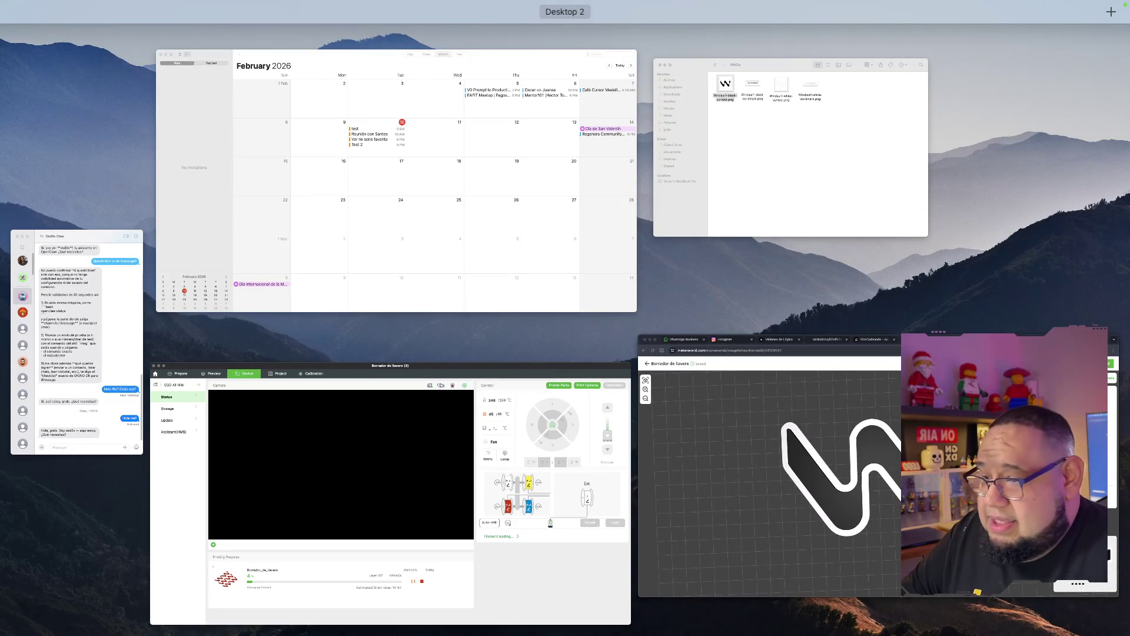
key("ctrl+Up")
key("ctrl+Up")
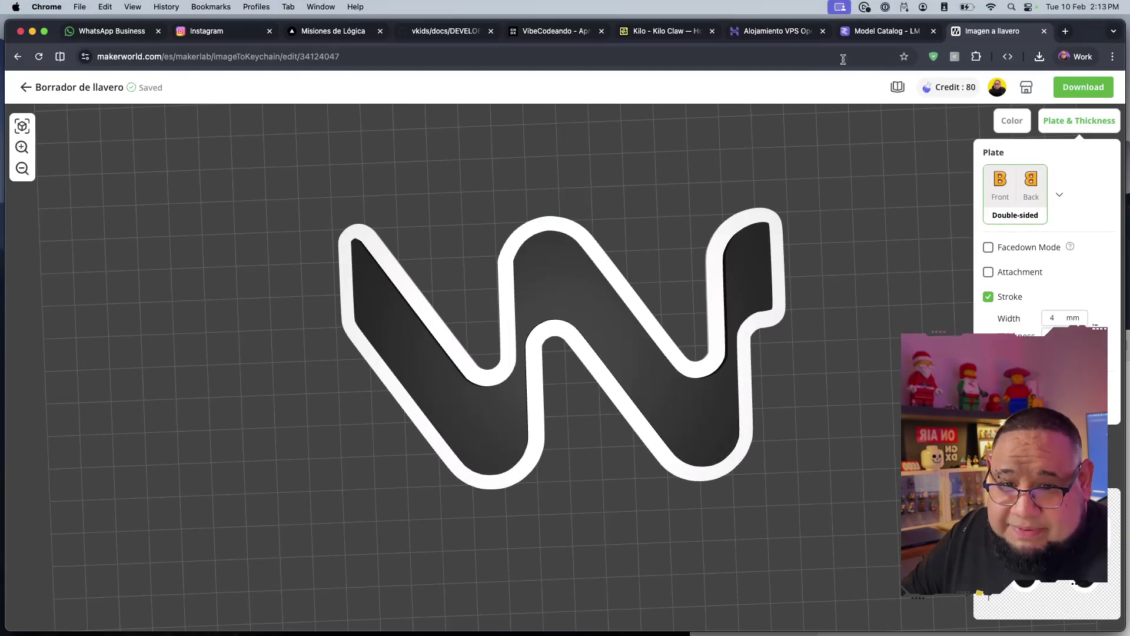
left_click(885, 36)
Cycle through the Chrome tabs, then open and close the Finder PNGs folder window.
left_click(784, 32)
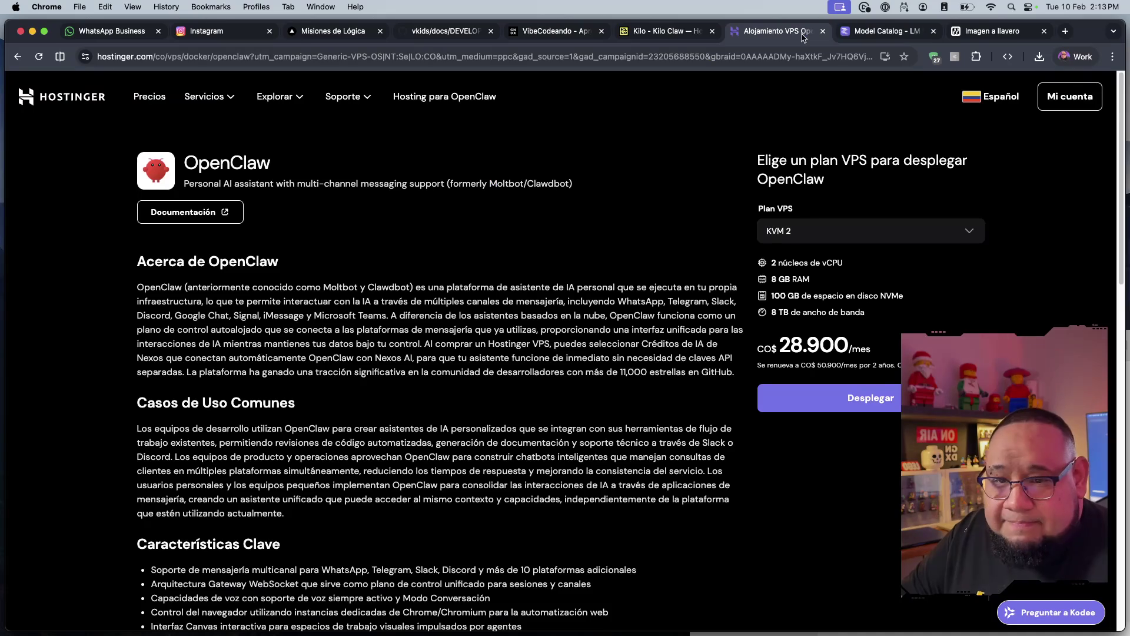
left_click(665, 33)
left_click(873, 36)
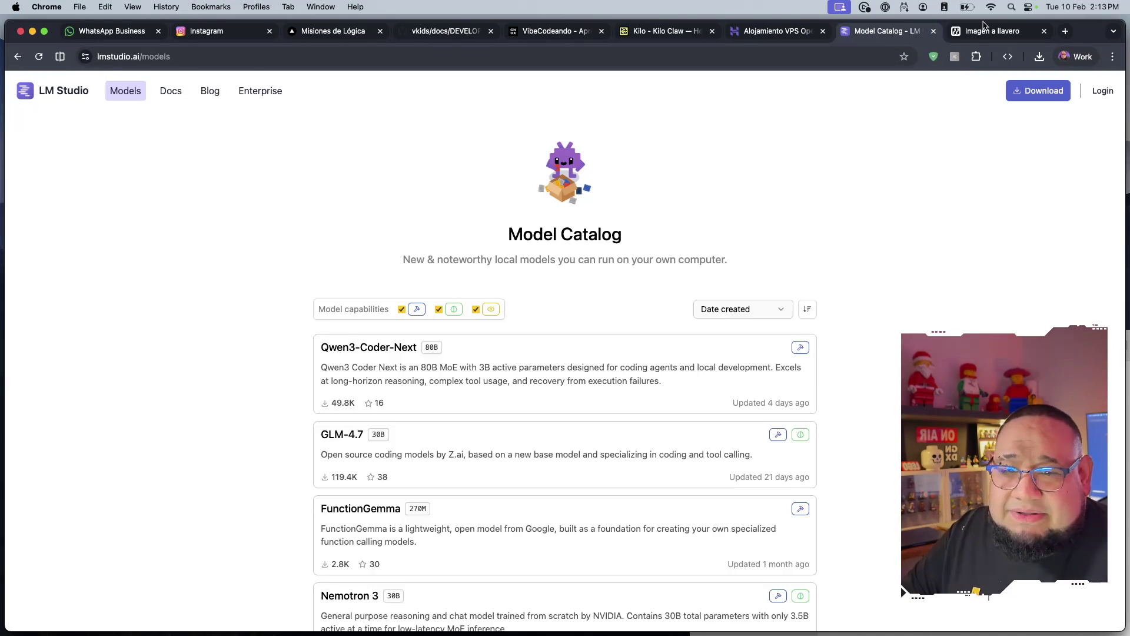
left_click(985, 34)
scroll(318, 329, "down", 5)
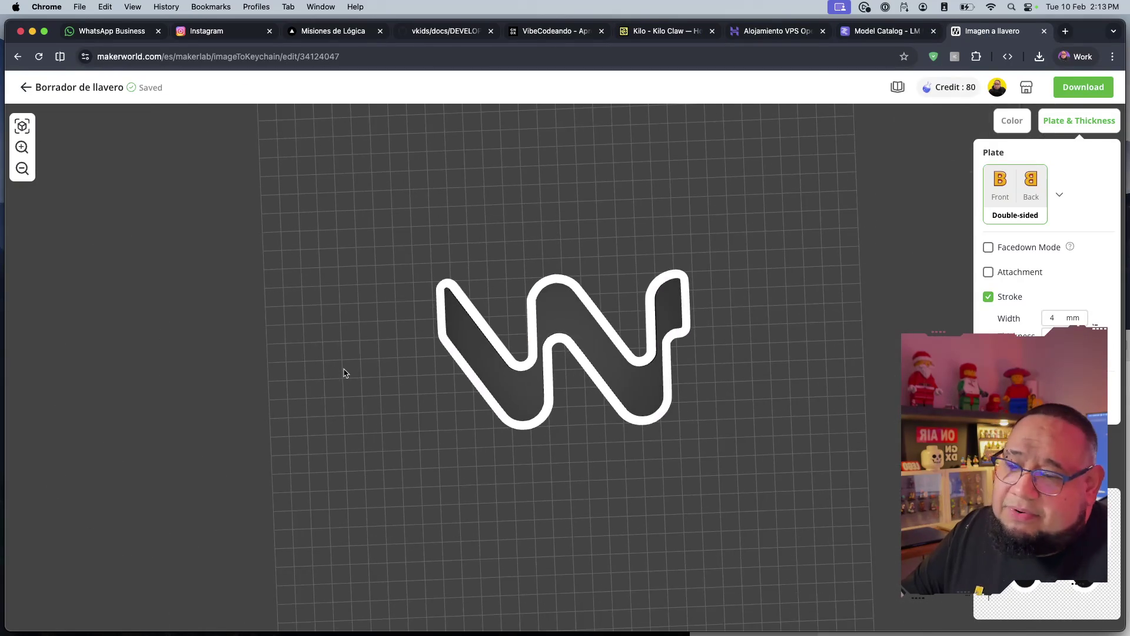
key("ctrl+Up")
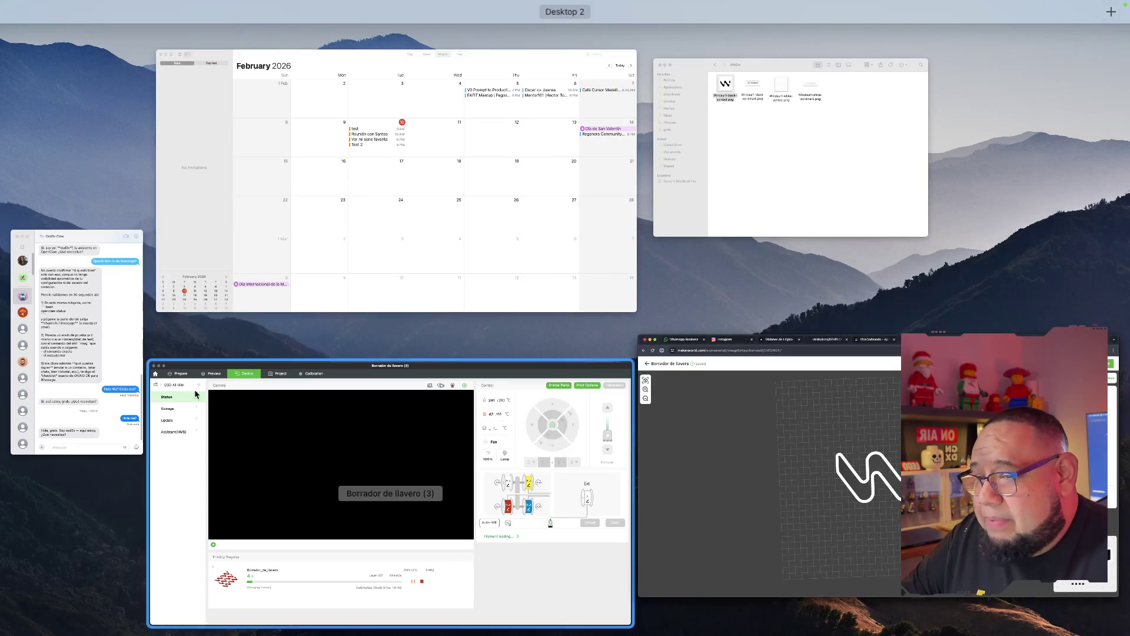
left_click(887, 176)
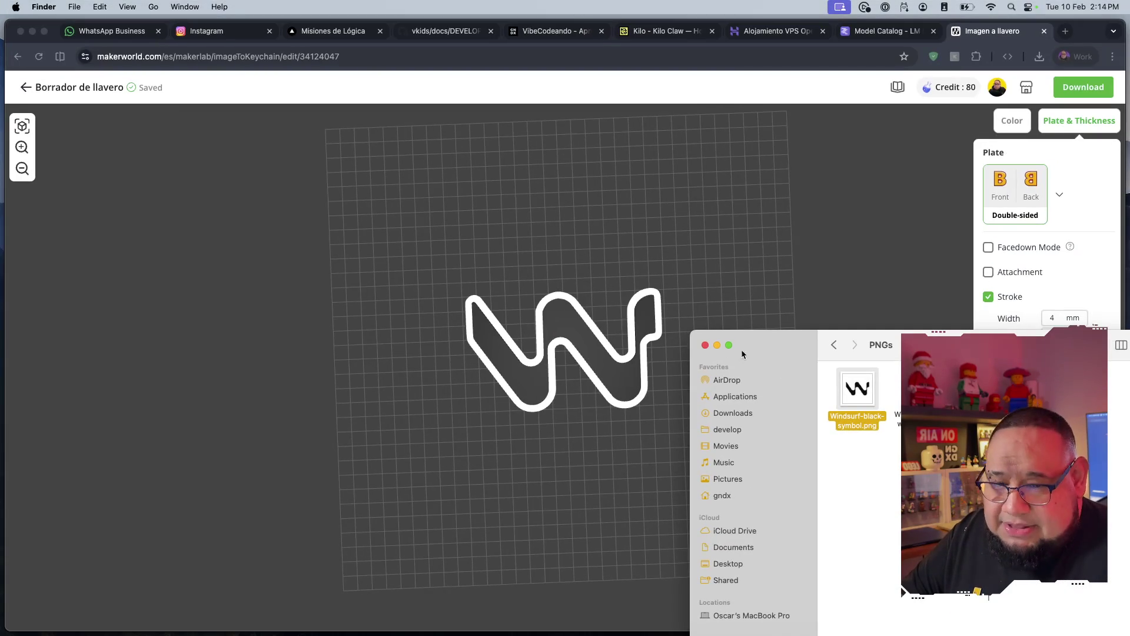
left_click(705, 346)
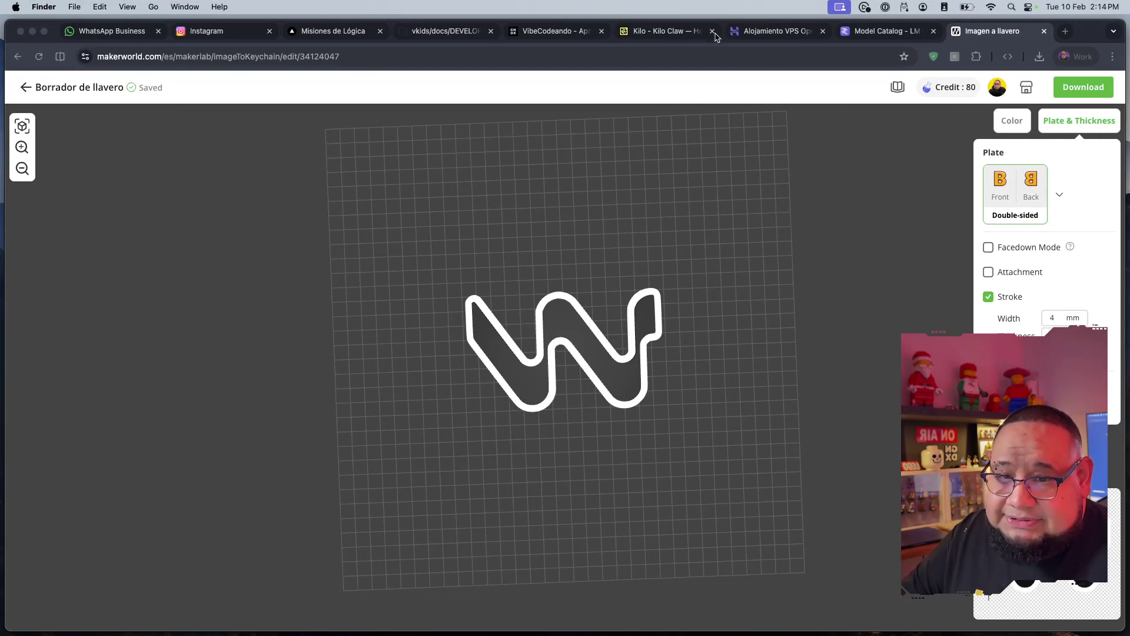
Close the Kilo Claw, Hostinger and LM Studio tabs, returning to the keychain editor.
left_click(712, 31)
left_click(712, 31)
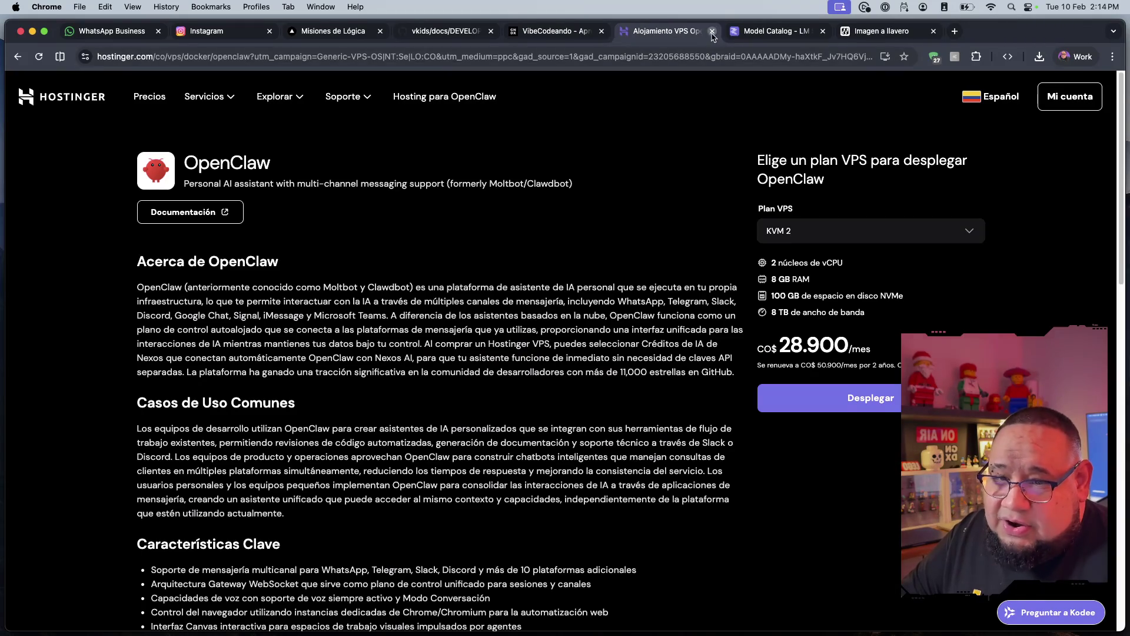
left_click(713, 31)
left_click(712, 32)
left_click(554, 31)
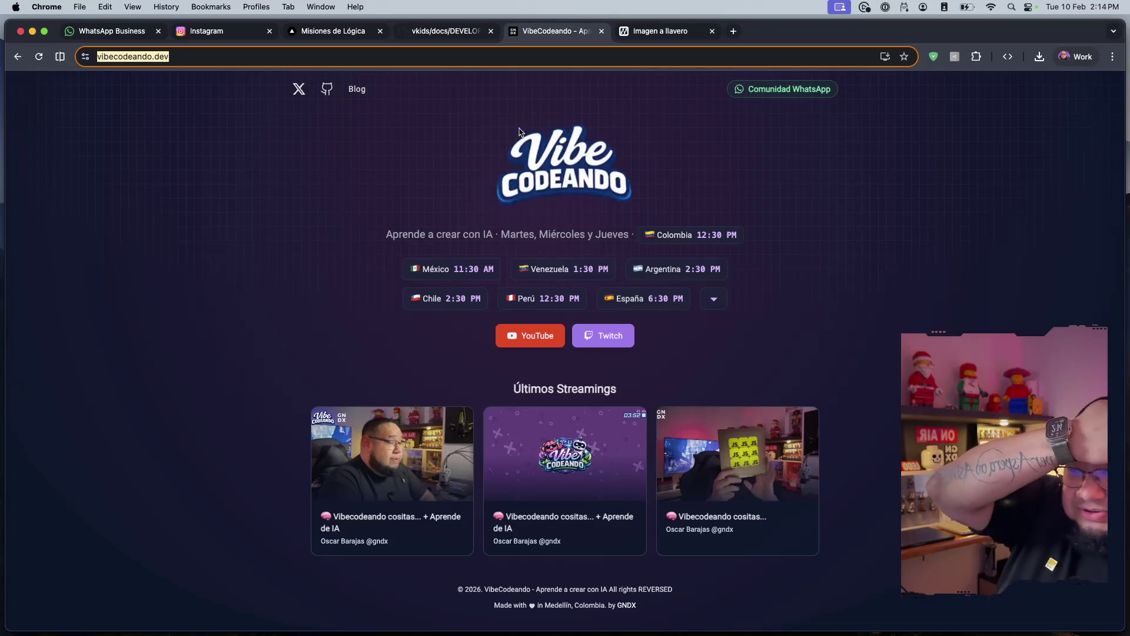
left_click(818, 35)
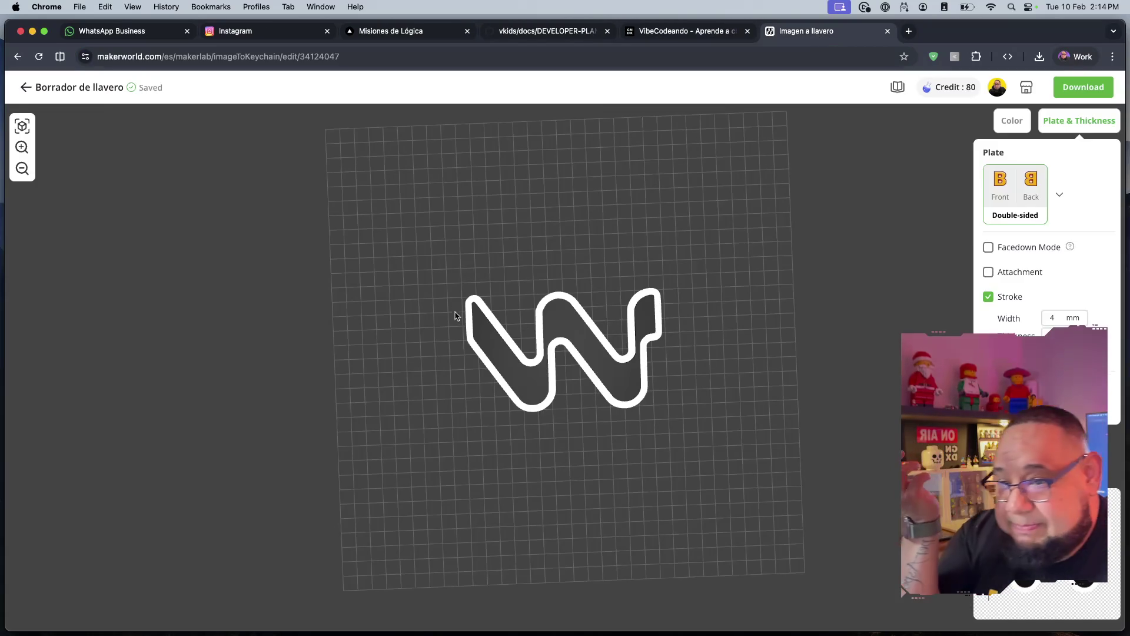
mouse_move(726, 483)
left_mouse_down()
mouse_move(724, 346)
mouse_move(650, 428)
left_mouse_up()
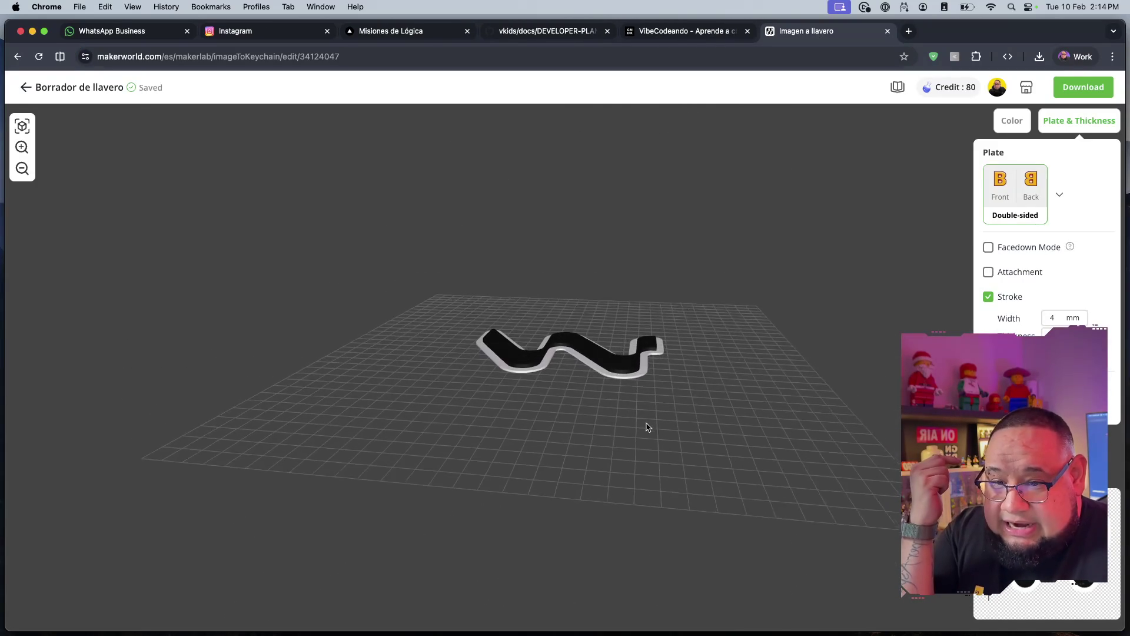
scroll(635, 429, "up", 10)
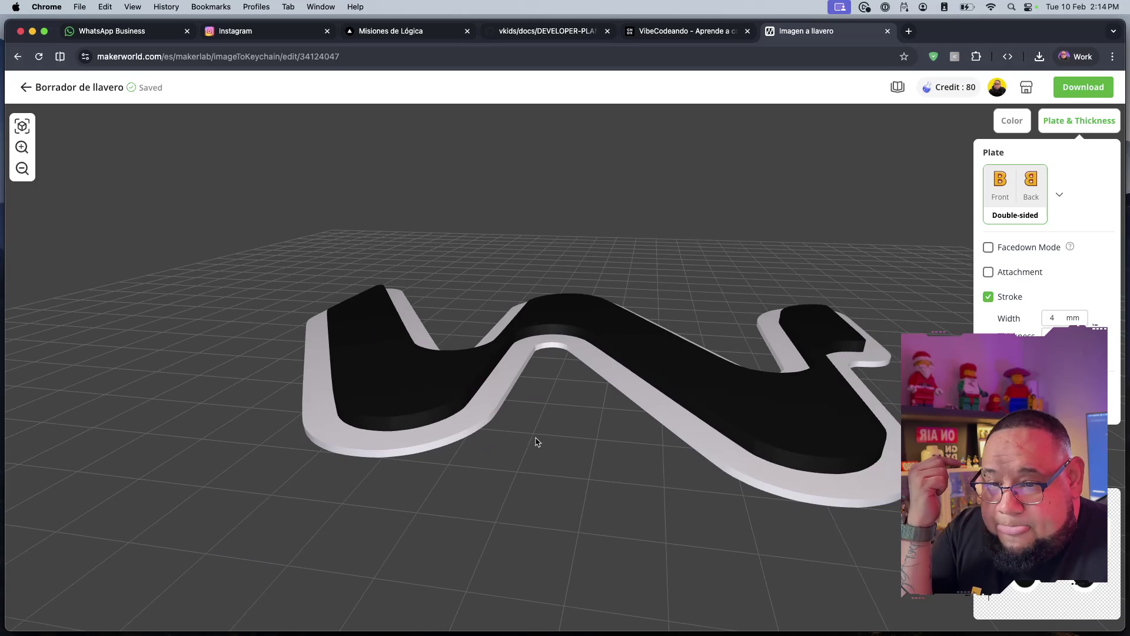
mouse_move(368, 288)
left_mouse_down()
mouse_move(547, 406)
mouse_move(548, 533)
mouse_move(550, 516)
left_mouse_up()
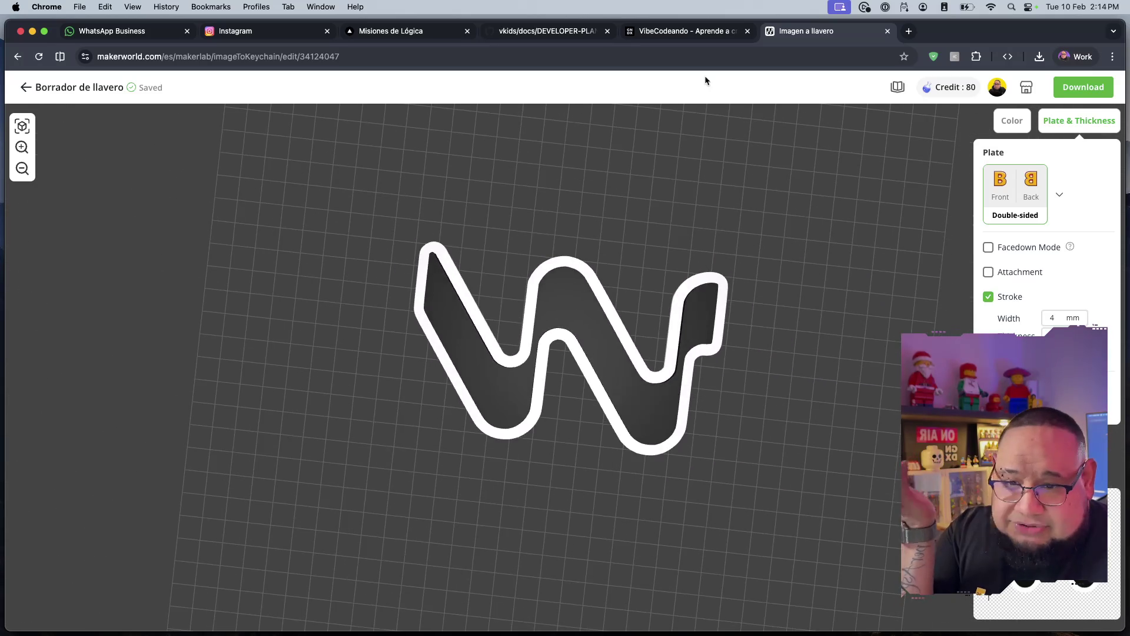
left_click(696, 37)
left_click(585, 34)
left_click(694, 32)
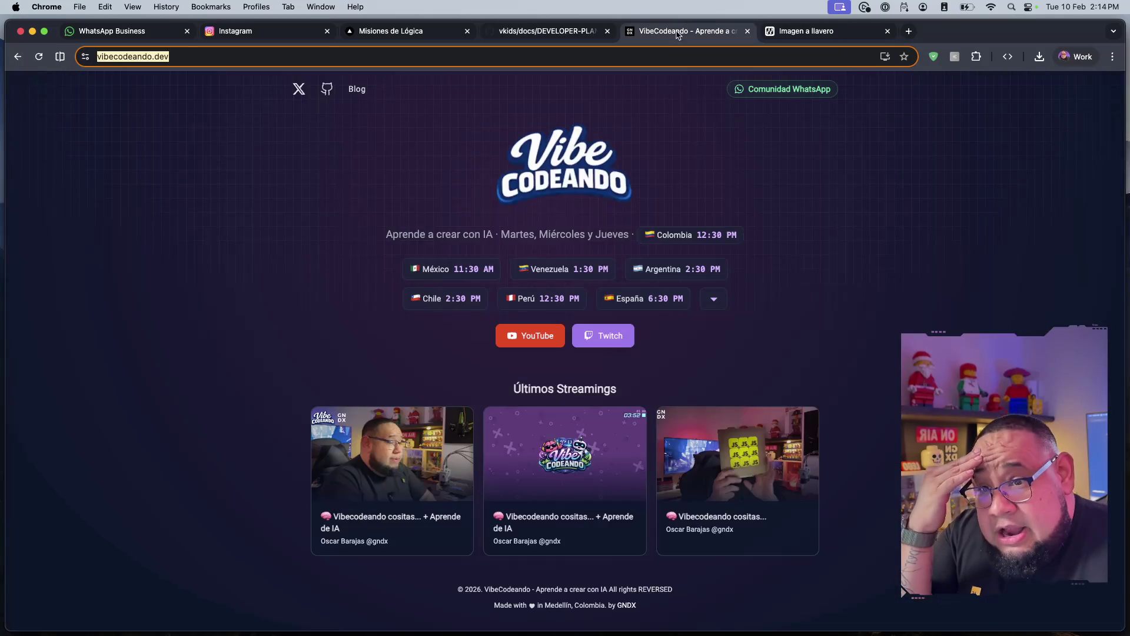
left_click(805, 31)
left_click(1063, 194)
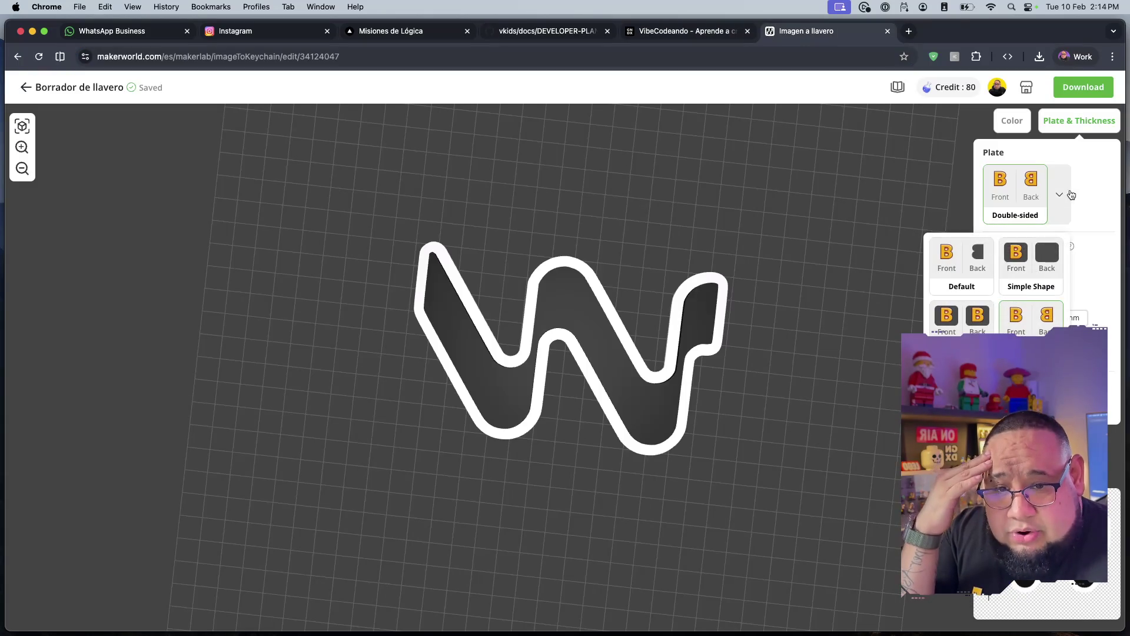
Switch the keychain to the Mirror plate and orbit to inspect the rectangular plate.
left_click(975, 318)
mouse_move(806, 378)
left_mouse_down()
mouse_move(813, 255)
mouse_move(772, 396)
mouse_move(783, 416)
mouse_move(811, 338)
mouse_move(800, 179)
mouse_move(804, 450)
left_mouse_up()
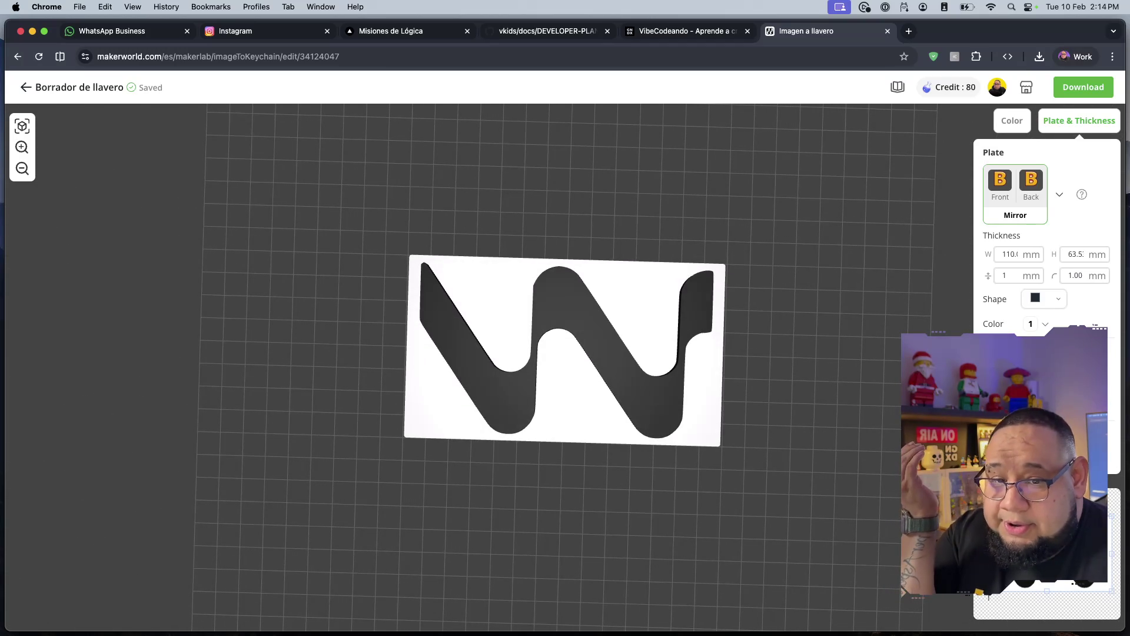
mouse_move(823, 394)
left_mouse_down()
mouse_move(830, 214)
mouse_move(825, 293)
left_mouse_up()
mouse_move(802, 378)
left_mouse_down()
mouse_move(810, 232)
mouse_move(820, 437)
mouse_move(822, 422)
left_mouse_up()
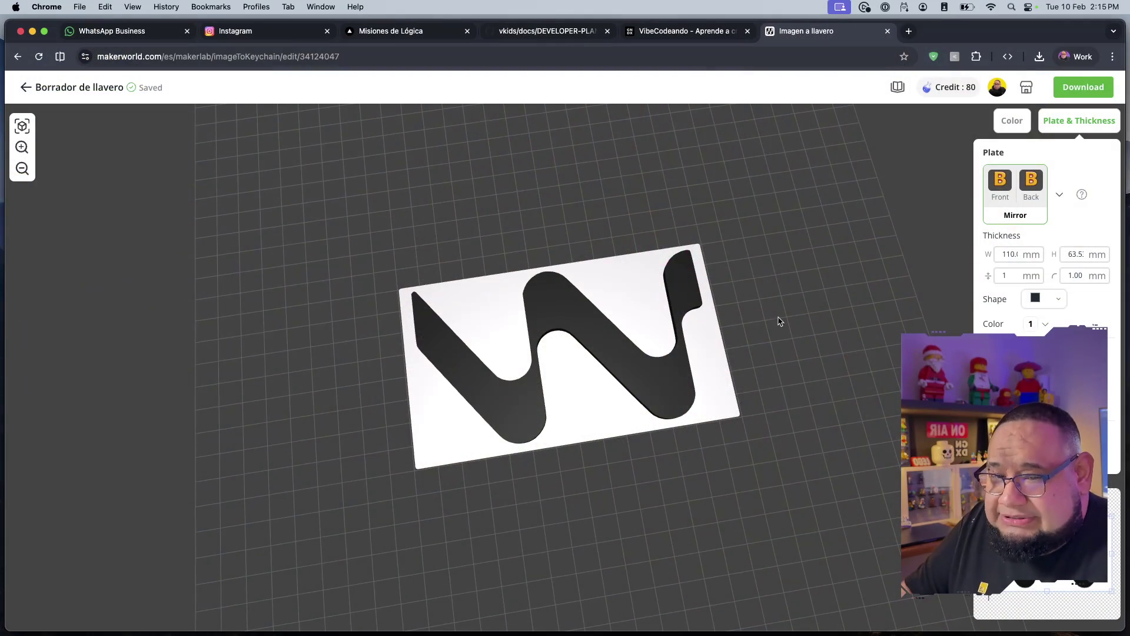
mouse_move(779, 321)
left_mouse_down()
mouse_move(762, 262)
mouse_move(778, 176)
left_mouse_up()
Compare the Double-sided and Simple Shape plate styles on the keychain.
mouse_move(664, 499)
left_mouse_down()
mouse_move(677, 379)
mouse_move(576, 454)
mouse_move(588, 556)
mouse_move(563, 481)
mouse_move(582, 573)
left_mouse_up()
scroll(462, 492, "down", 2)
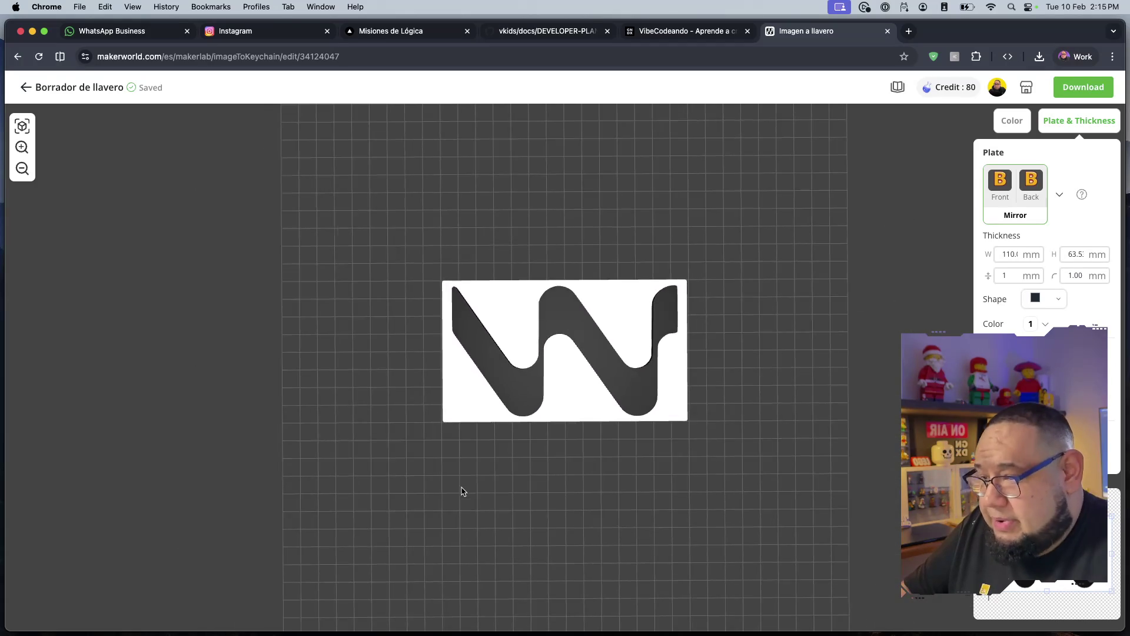
scroll(463, 487, "down", 2)
left_click(1060, 194)
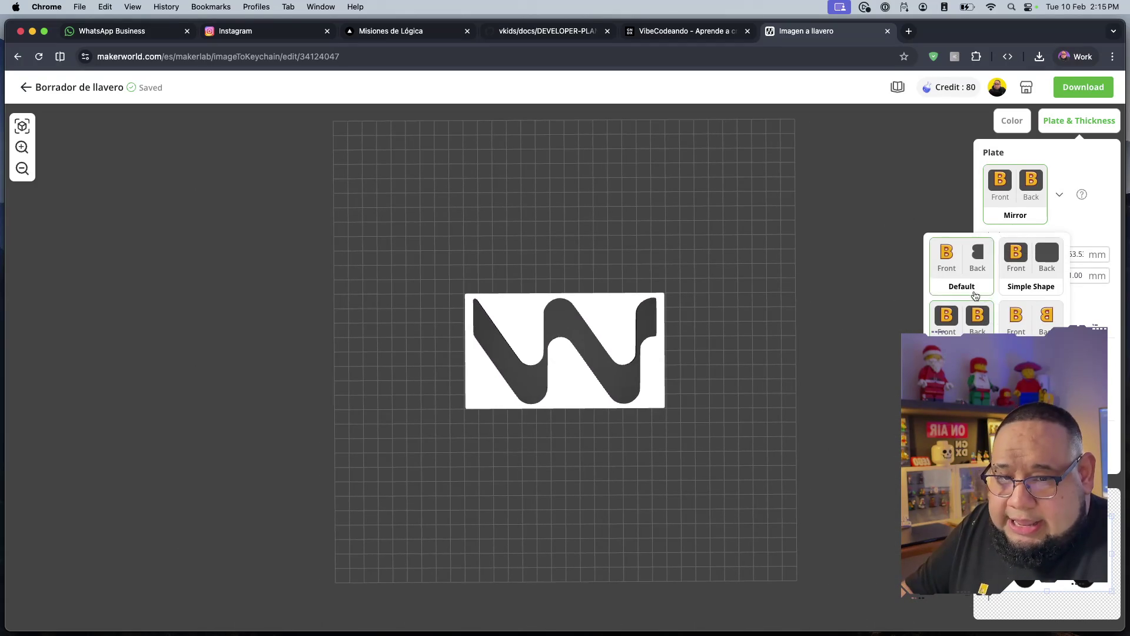
left_click(1036, 331)
left_click(1060, 194)
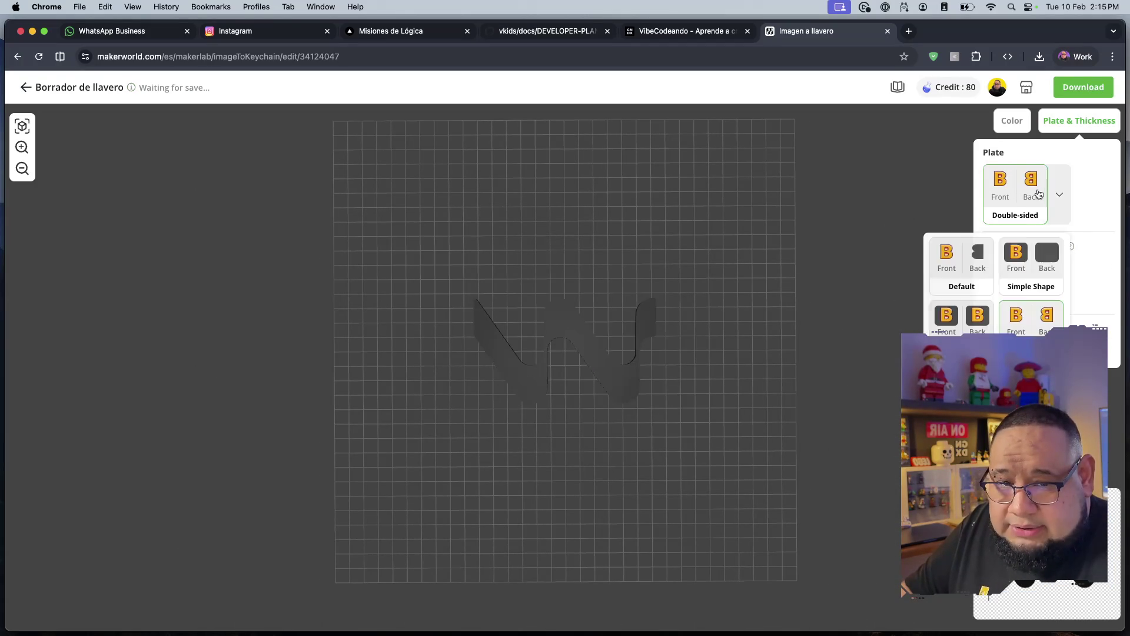
left_click(1040, 259)
left_click(1032, 181)
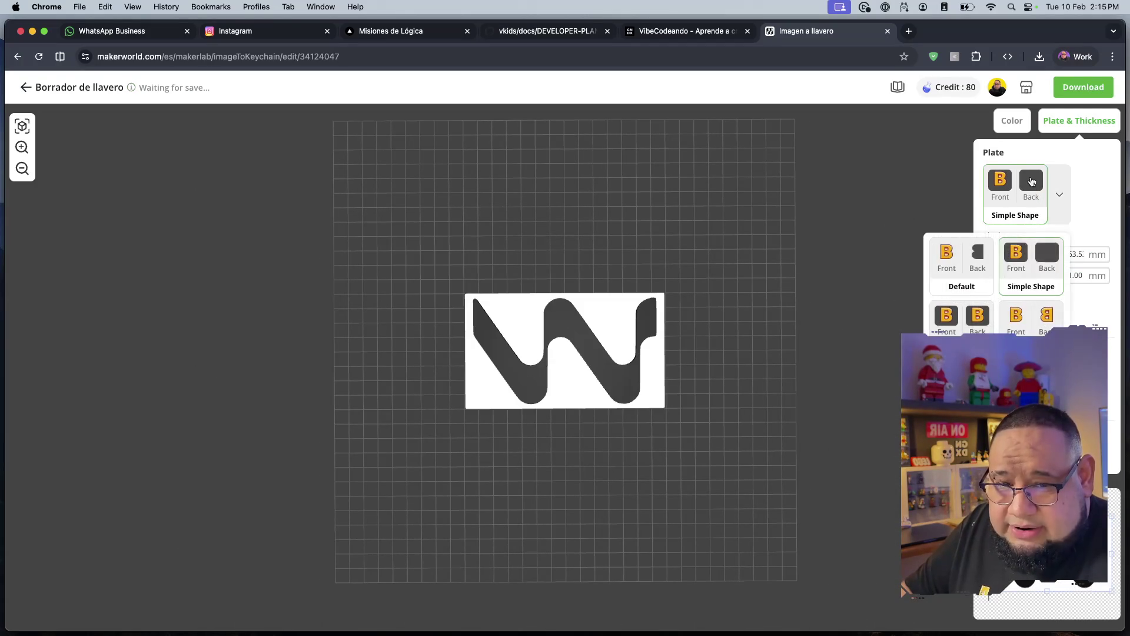
left_click(962, 265)
Try Mirror, Double-sided and Simple Shape again, then settle on the Default plate.
left_click(1003, 188)
left_click(971, 325)
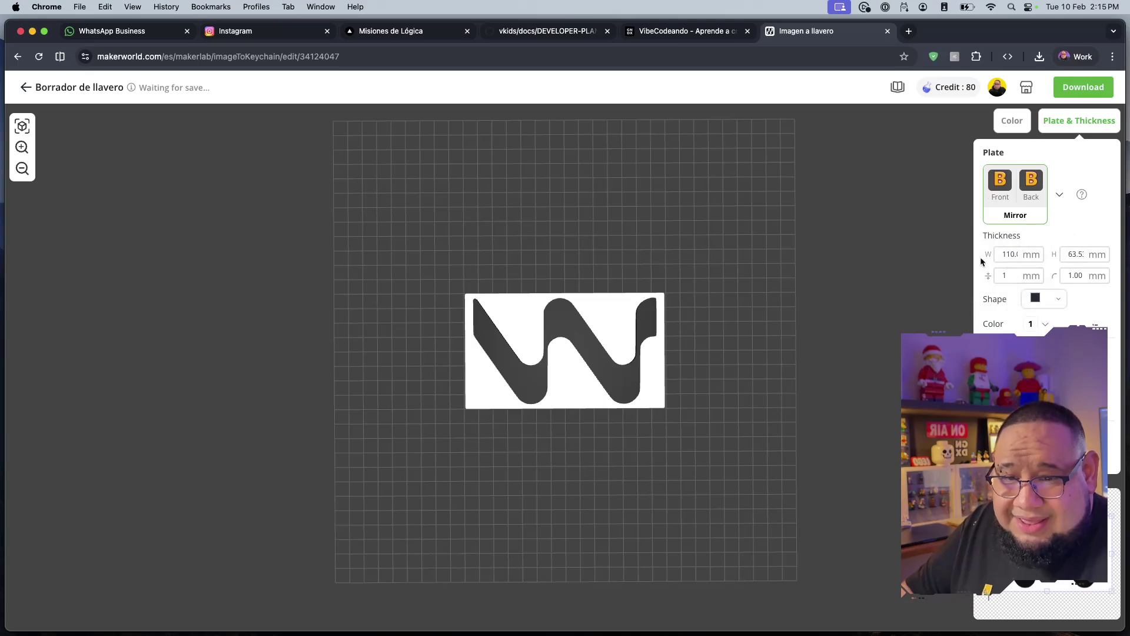
left_click(1016, 188)
left_click(1034, 318)
left_click(1015, 189)
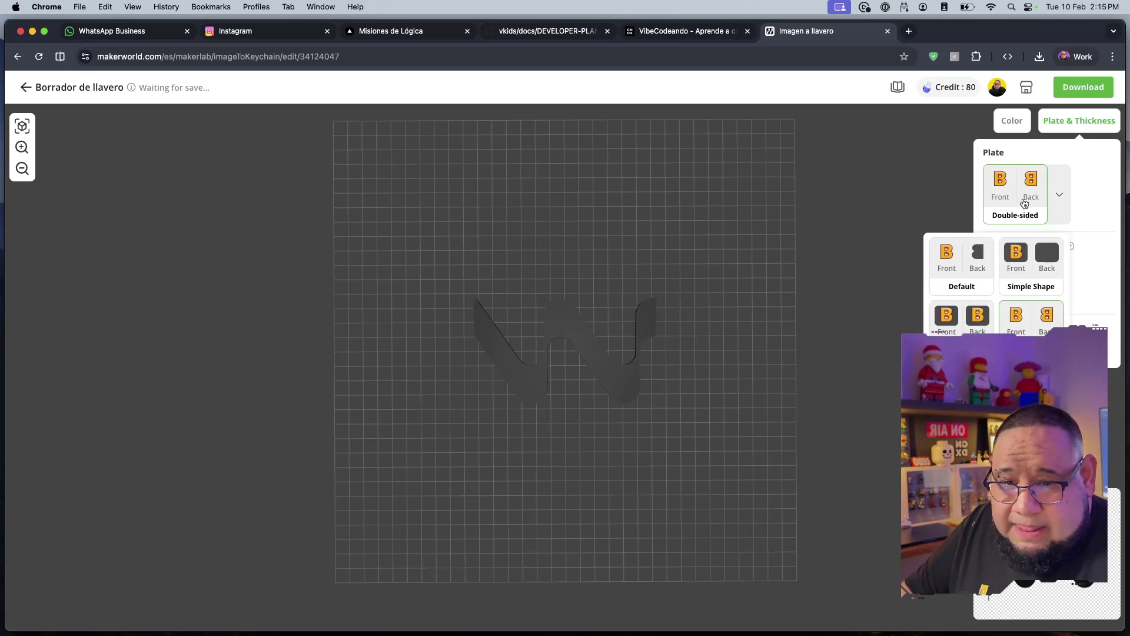
left_click(1031, 259)
left_click(993, 217)
left_click(971, 259)
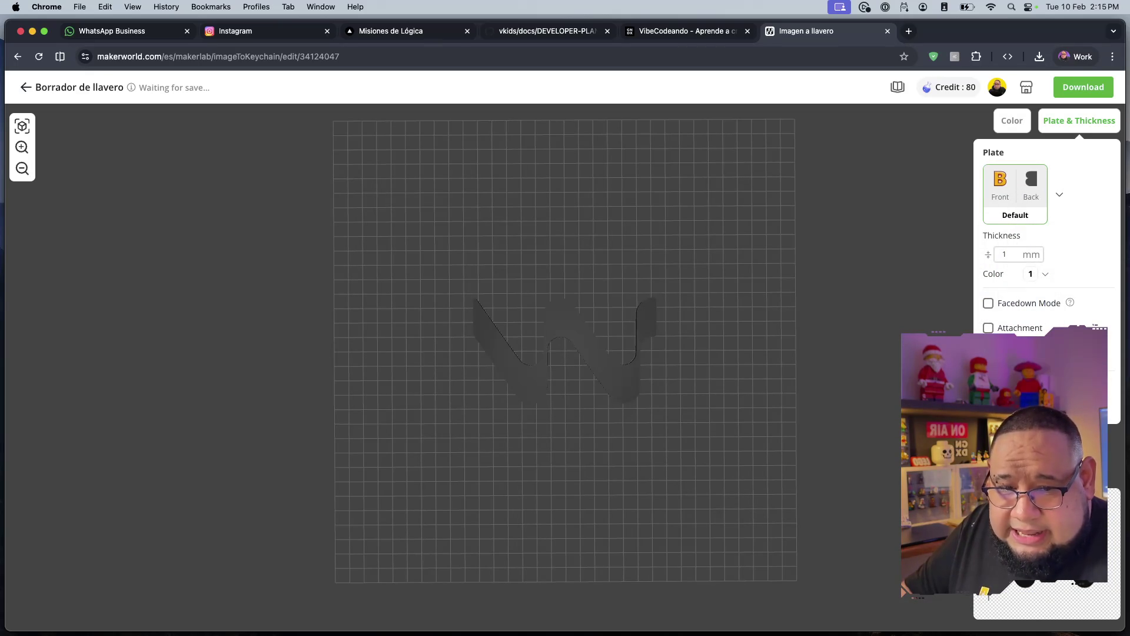
mouse_move(728, 444)
left_mouse_down()
mouse_move(730, 310)
mouse_move(663, 323)
mouse_move(656, 428)
mouse_move(719, 462)
left_mouse_up()
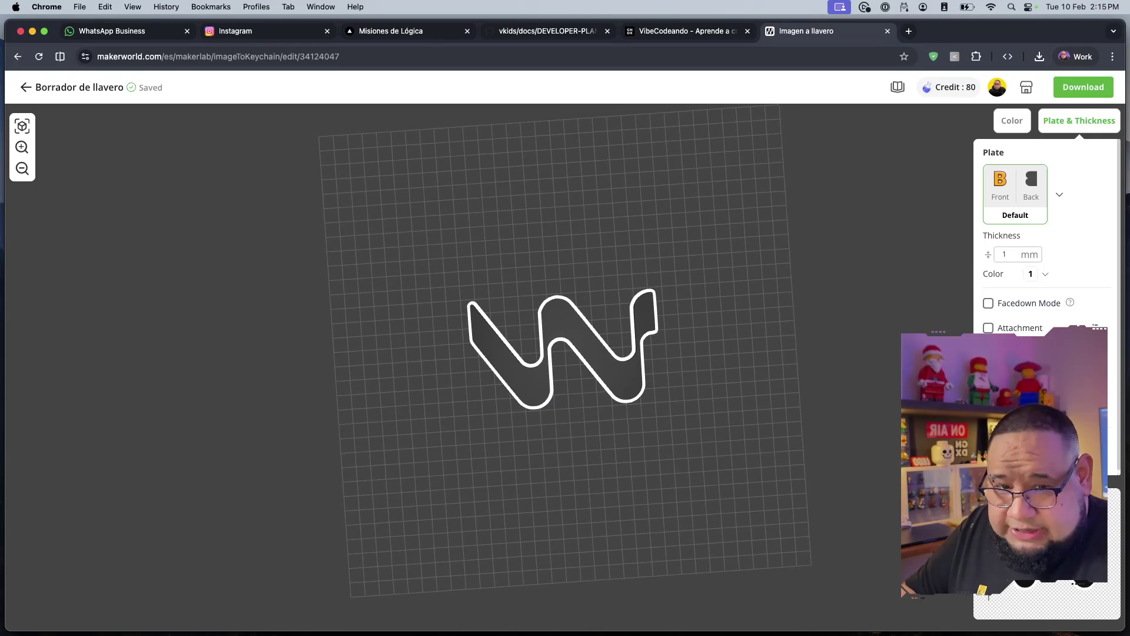
Straighten the tilted W keychain 3D preview and spread out all Desktop 2 windows.
left_click_drag(736, 447, 696, 444)
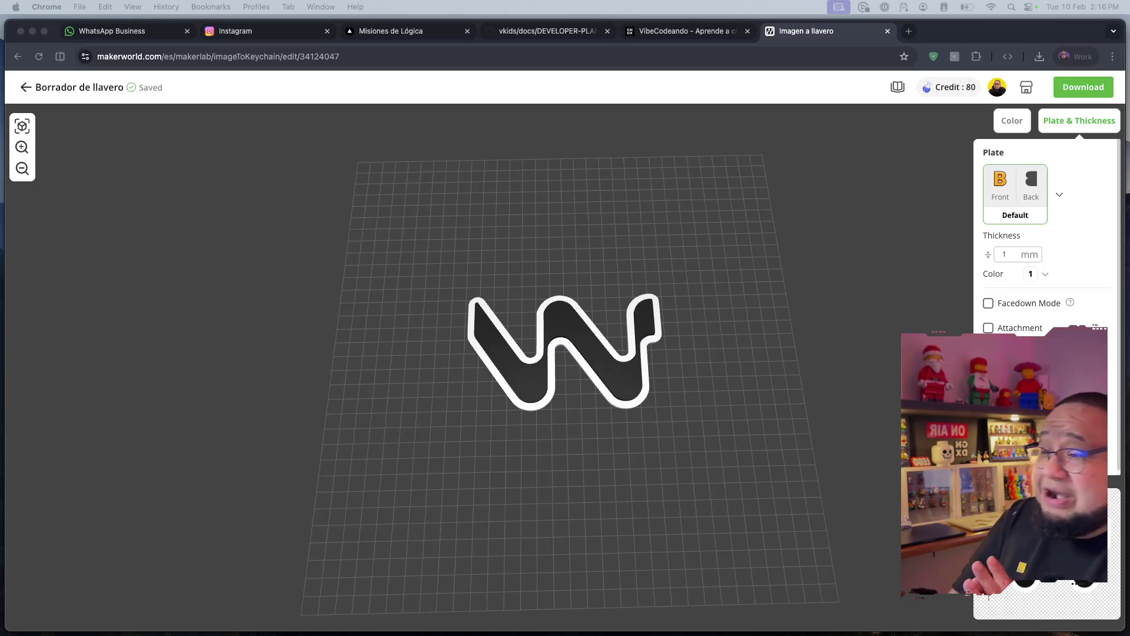
key("ctrl+Up")
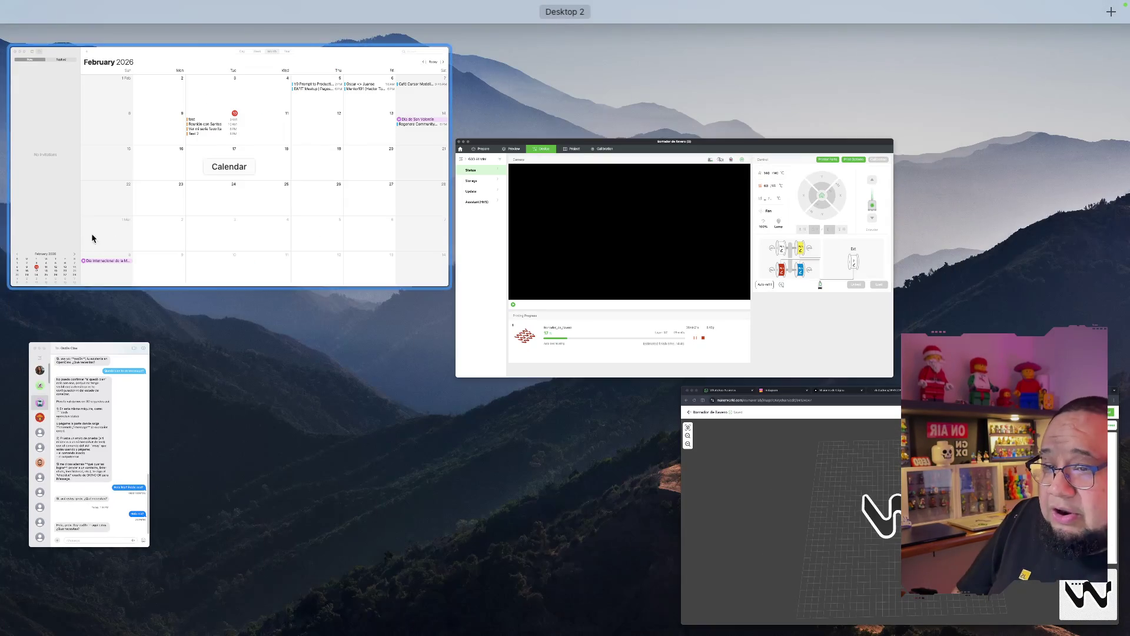
Bring Bambu Studio to the front in its Prepare plate view.
left_click(504, 242)
left_click(105, 50)
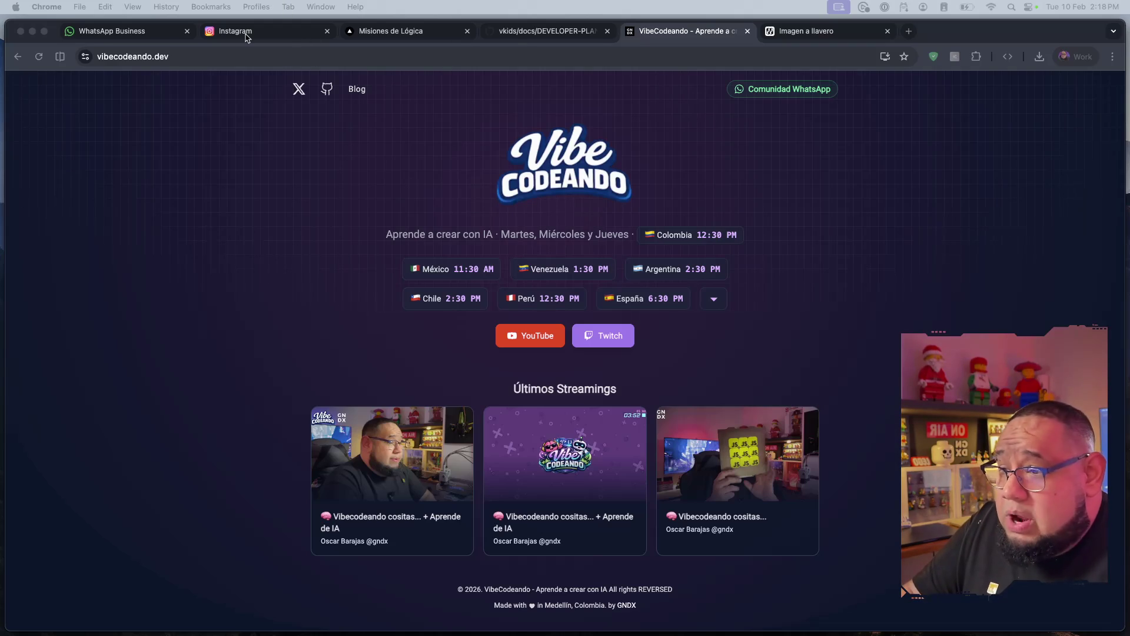
Switch to the LAB10 vibecoding + WhatsApp masterclass post on Instagram and browse its comments.
left_click(248, 35)
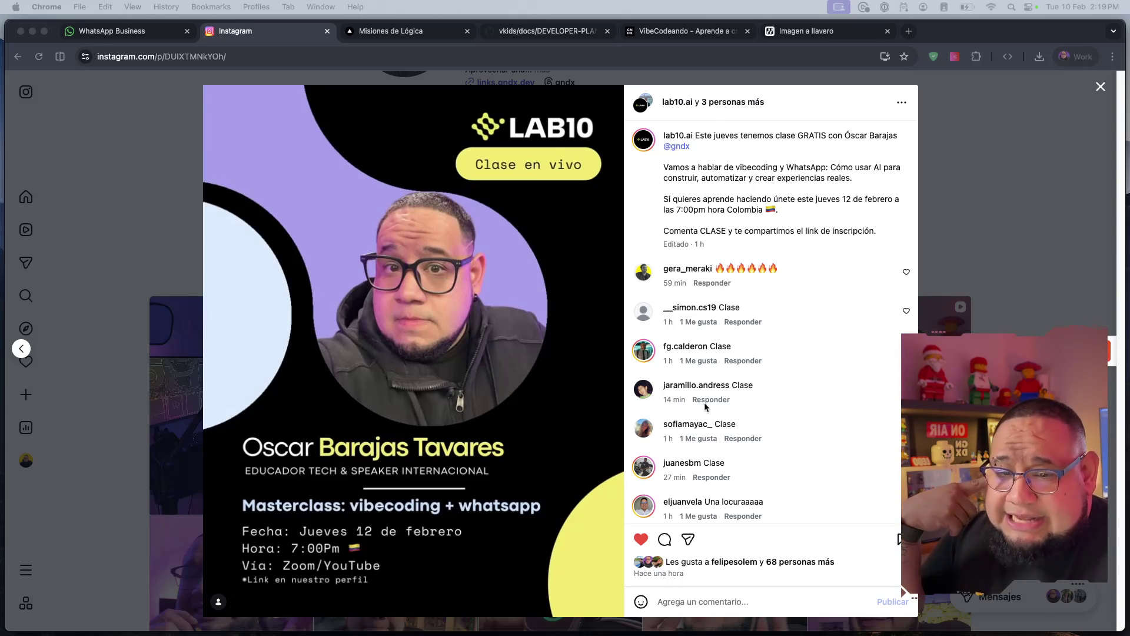
scroll(705, 406, "down", 5)
scroll(705, 406, "up", 5)
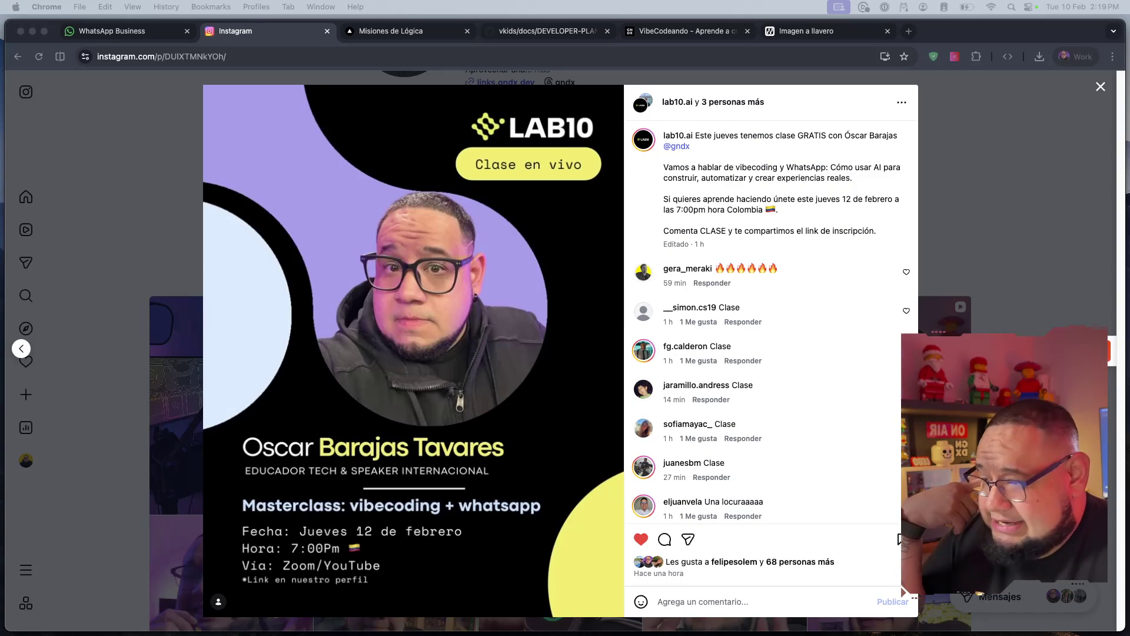
Spread out the Calendar, Bambu Studio and Chrome windows in Mission Control.
key("ctrl+Up")
key("ctrl+Up")
key("ctrl+Up")
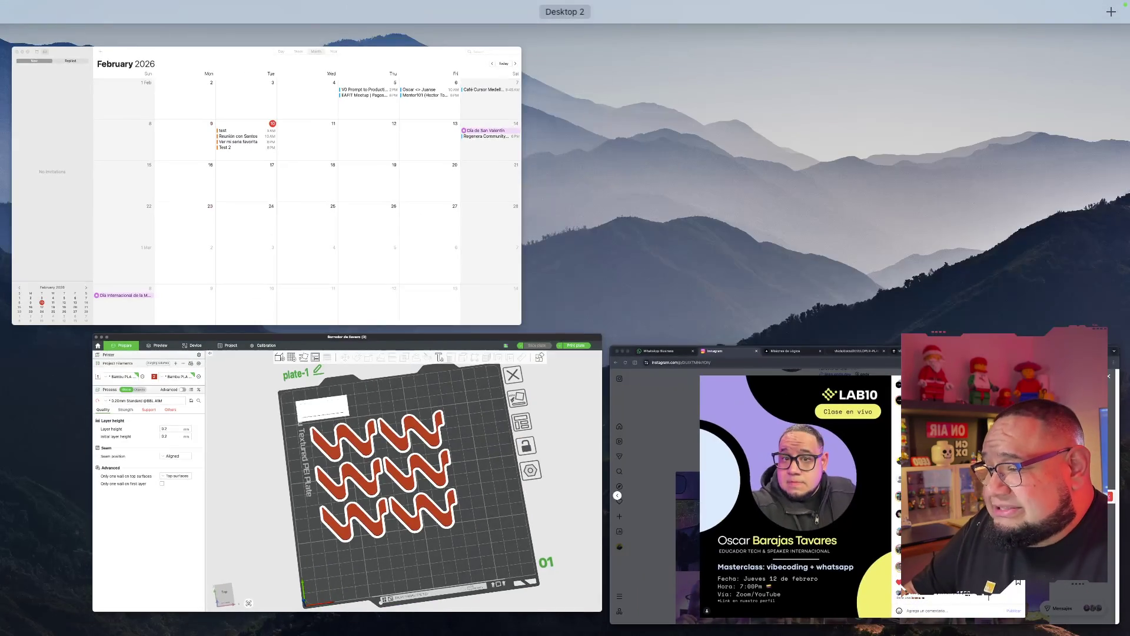
key("ctrl+Up")
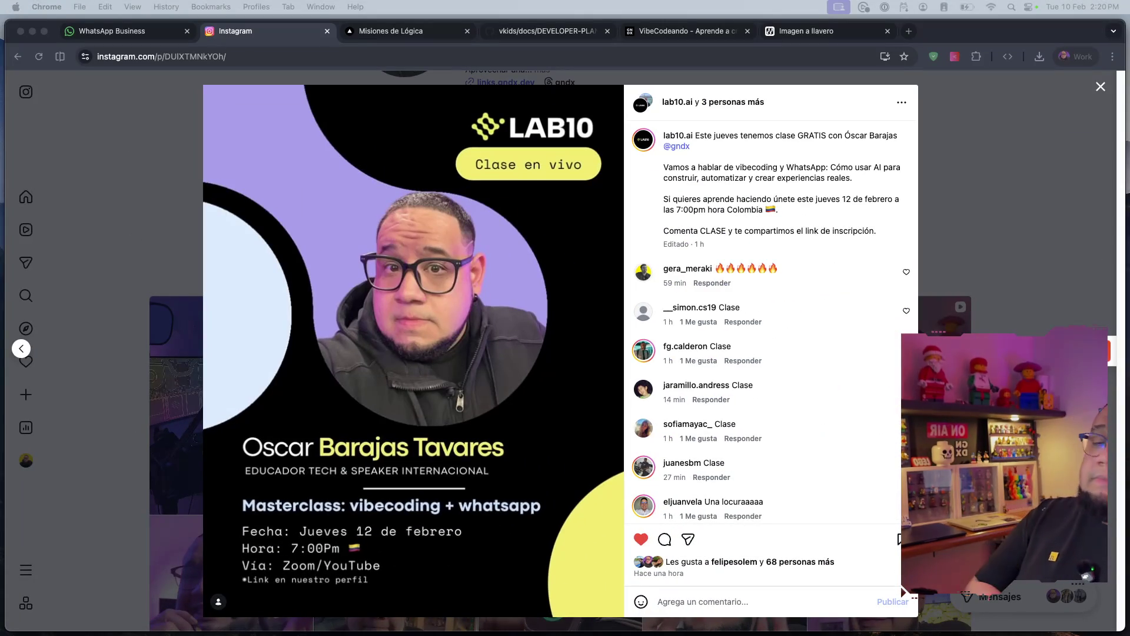
key("ctrl+Up")
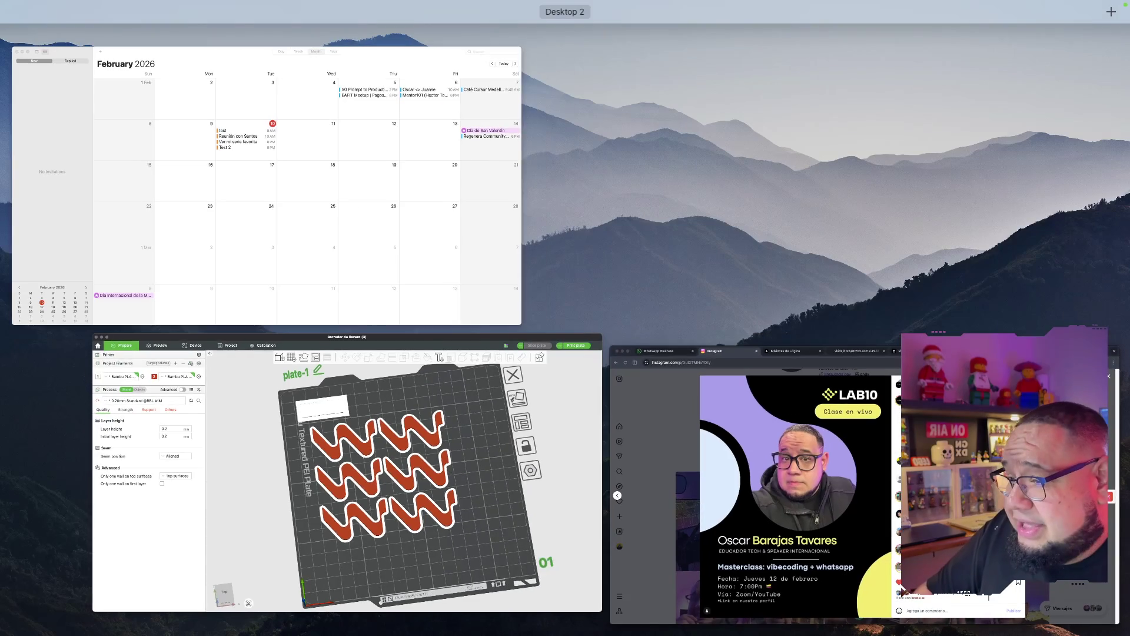
Return to the Instagram Chrome window, then reopen the Desktop 2 window overview.
left_click(901, 591)
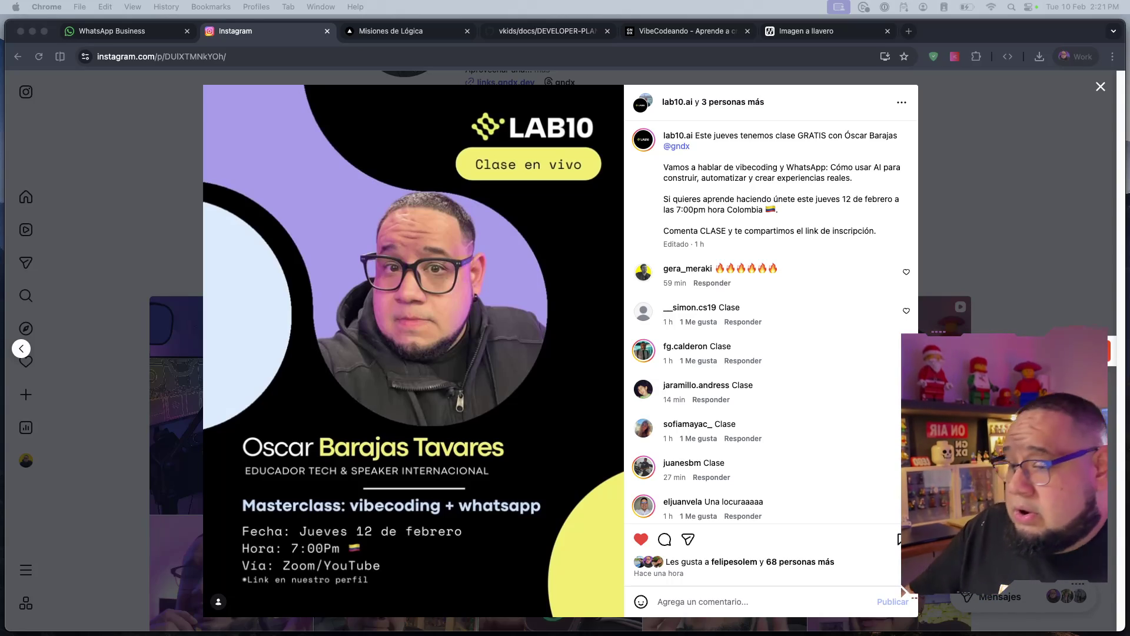
key("ctrl+Up")
key("ctrl+Up")
key("ctrl+Up")
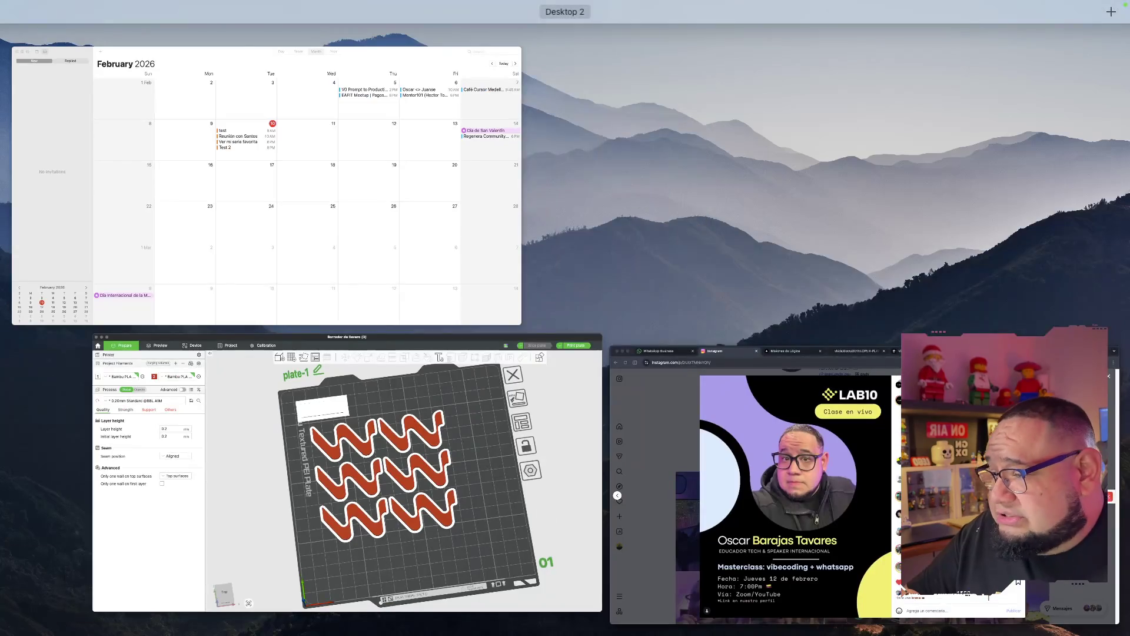
key("ctrl+Up")
key("ctrl+Up")
key("ctrl+Up")
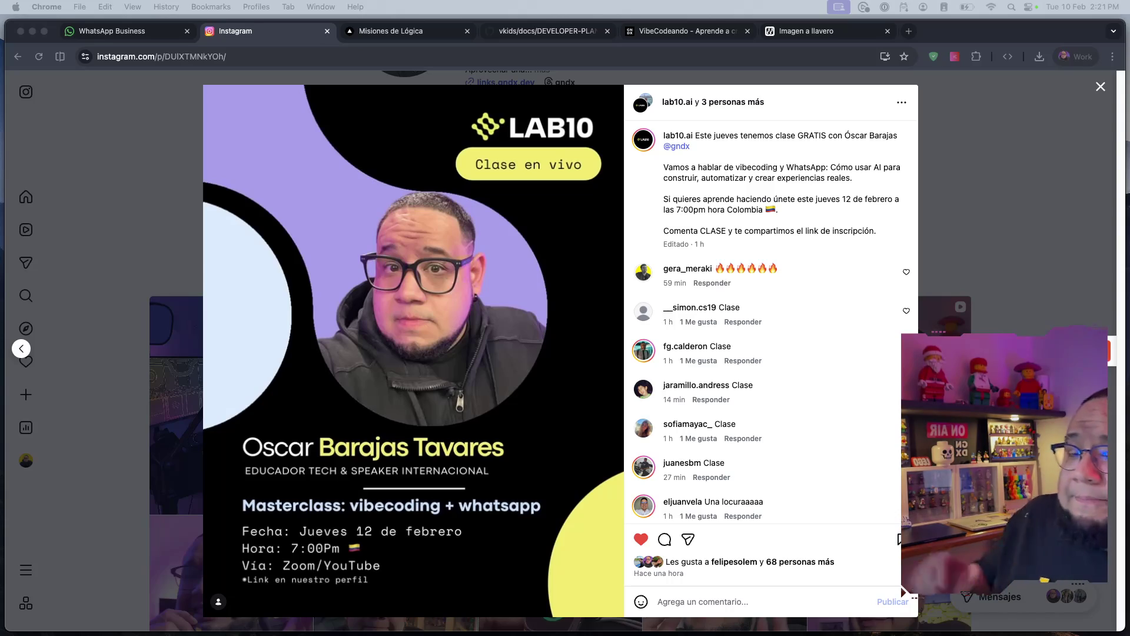
key("ctrl+Up")
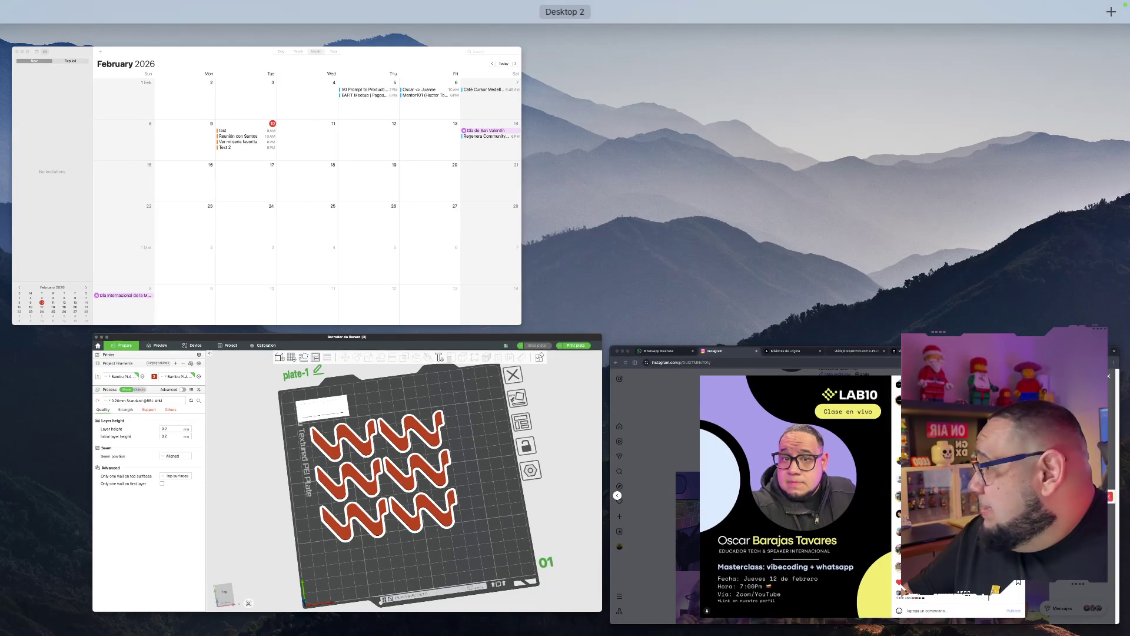
Bring the Bambu Studio window with the red W keychain plate to the front.
left_click(279, 440)
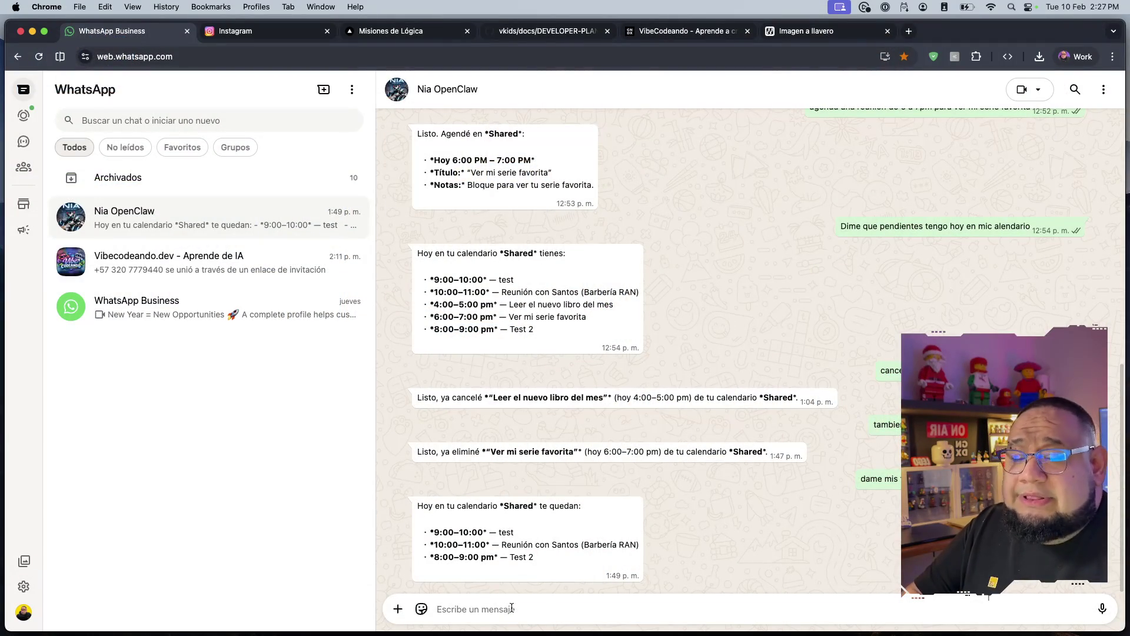
Ask the OpenClaw agent to email the calendar summary, then refocus the chat to reply.
type("envia un em")
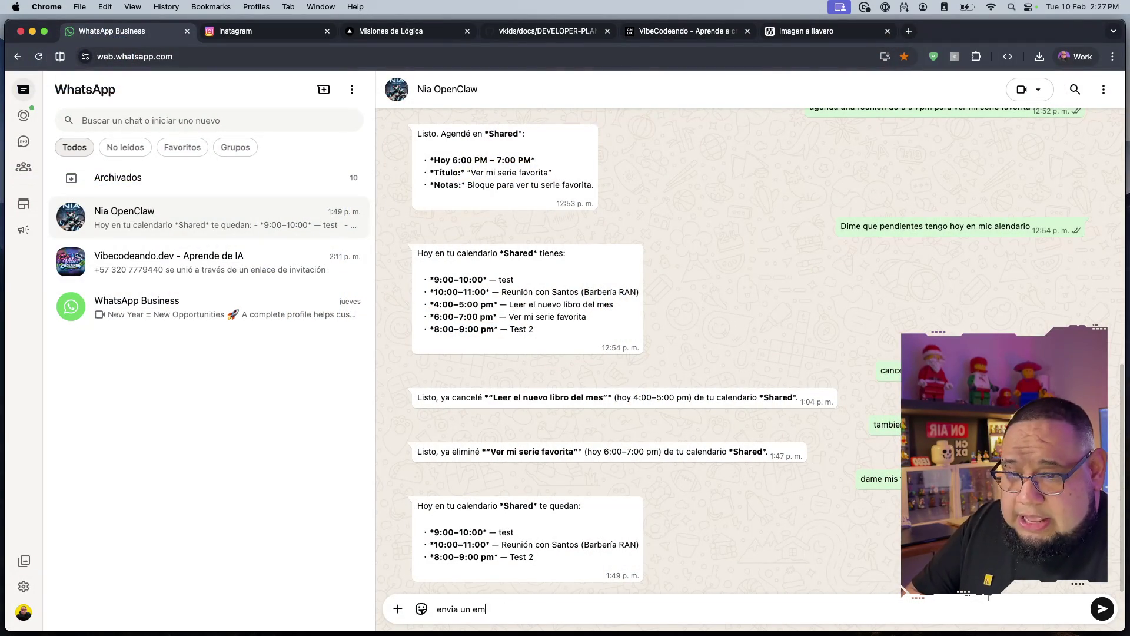
type("x.dev con el resumen de mi calendario.")
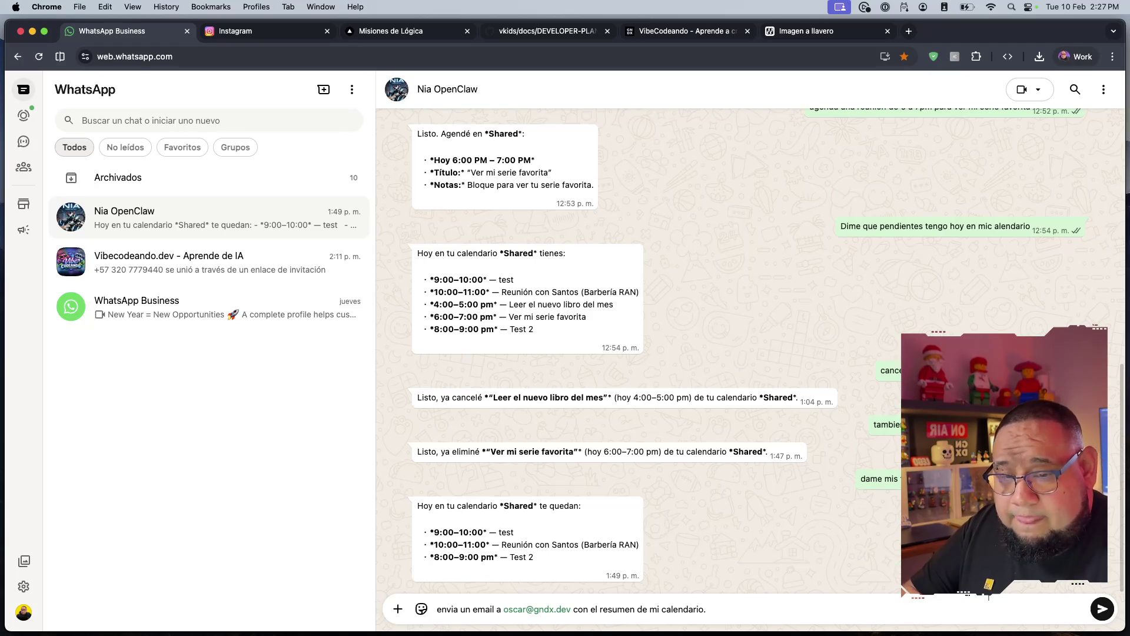
key("Return")
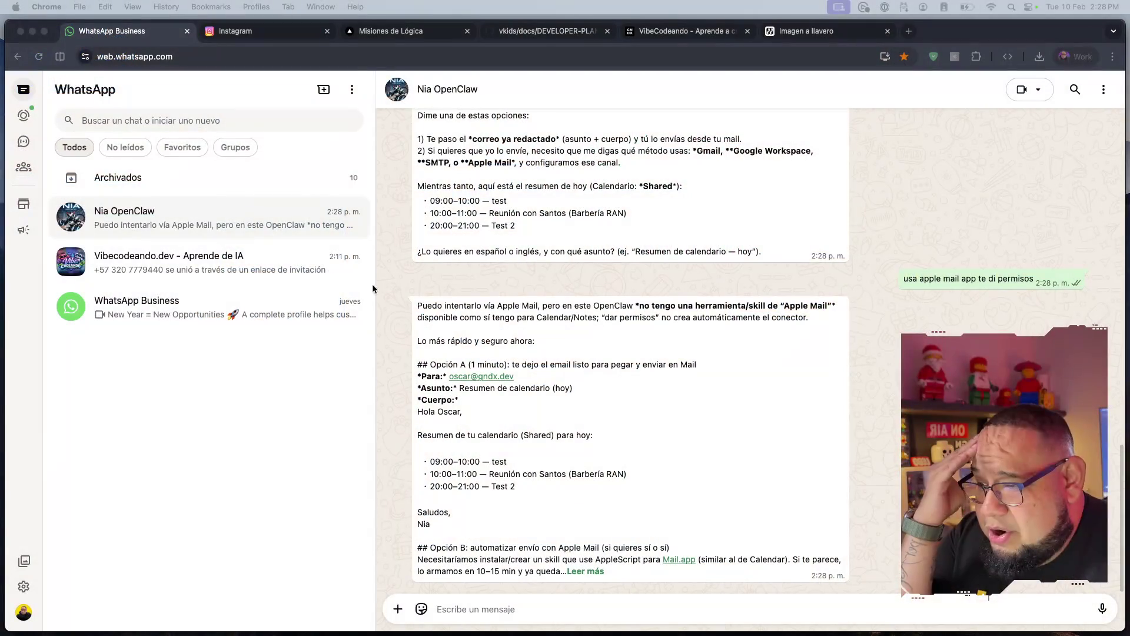
left_click(534, 609)
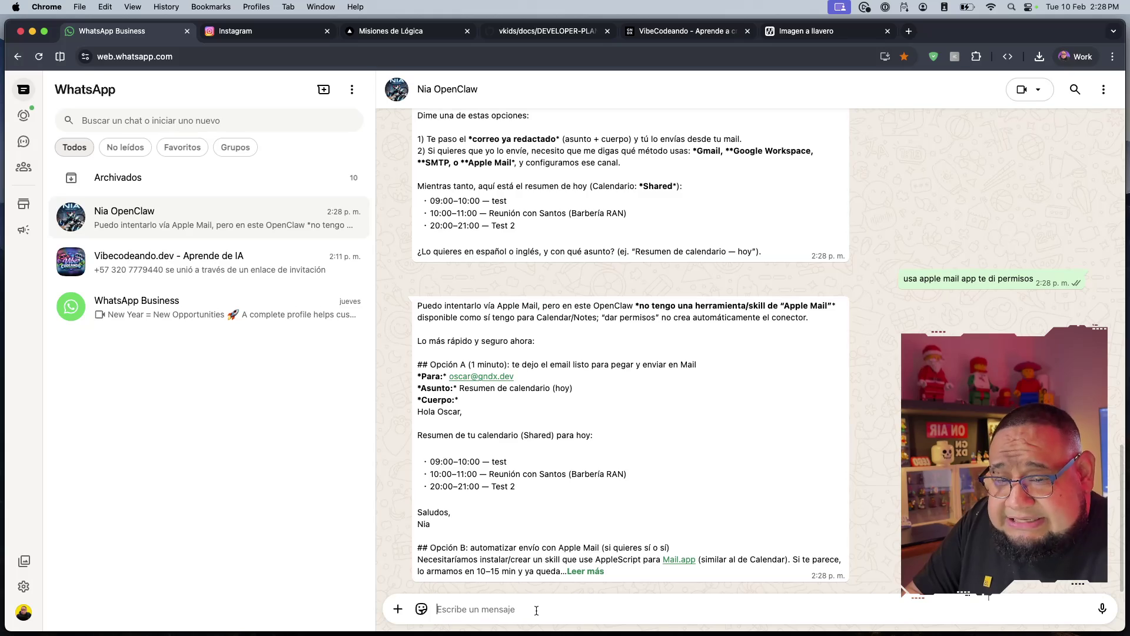
Choose option B, then tell the agent an Apple Mail account is already configured.
type("B")
key("Return")
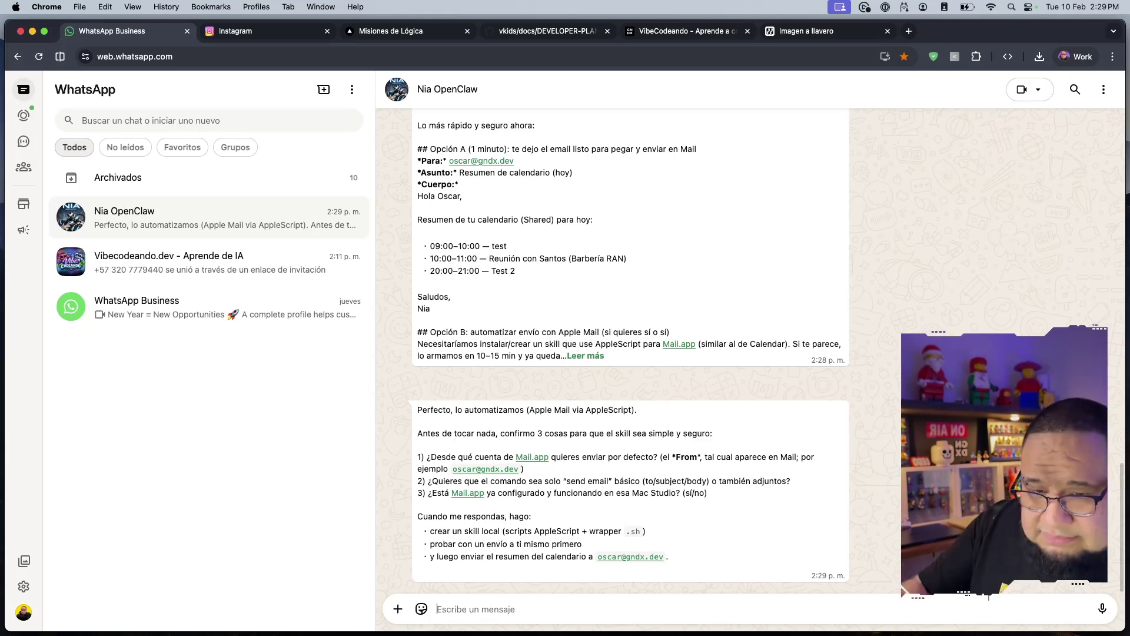
type("si ya teng")
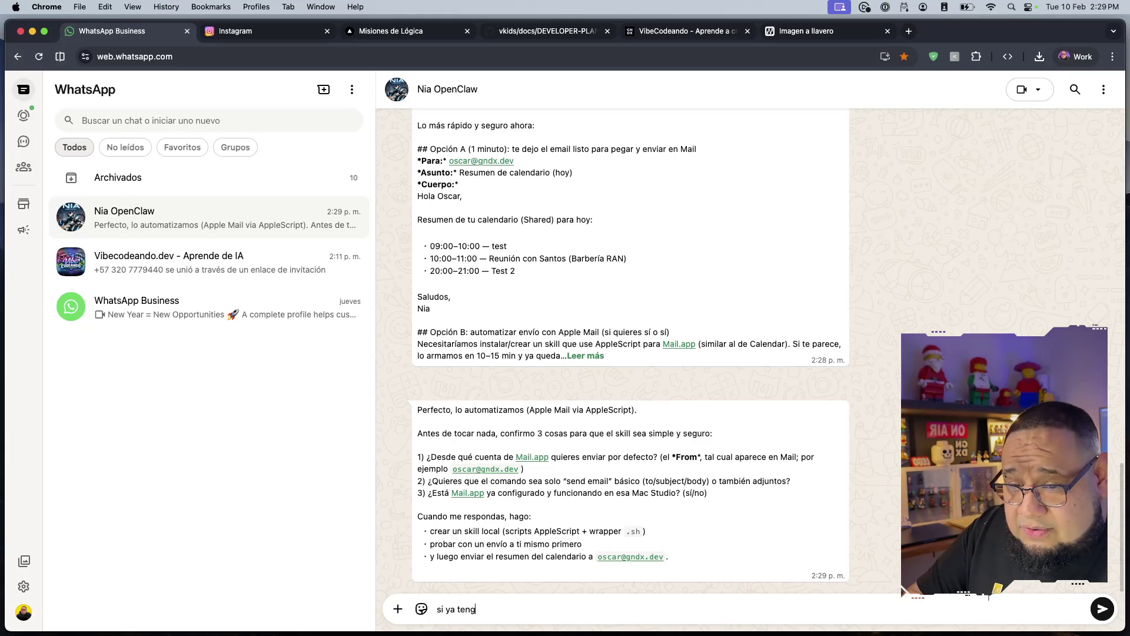
type("igurado")
key("Return")
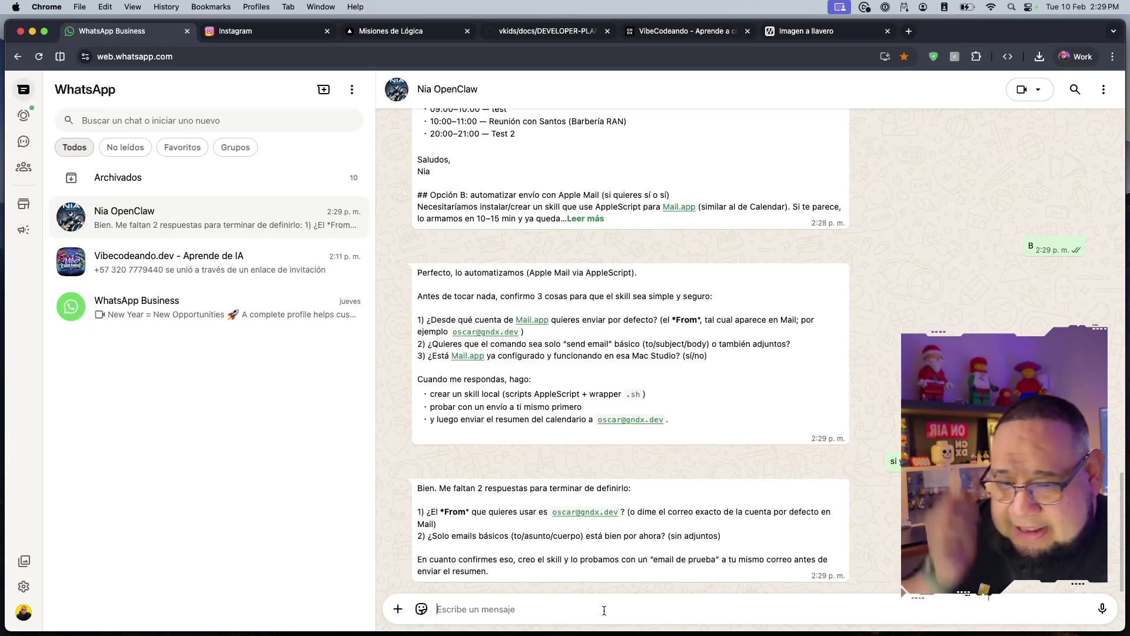
type("u")
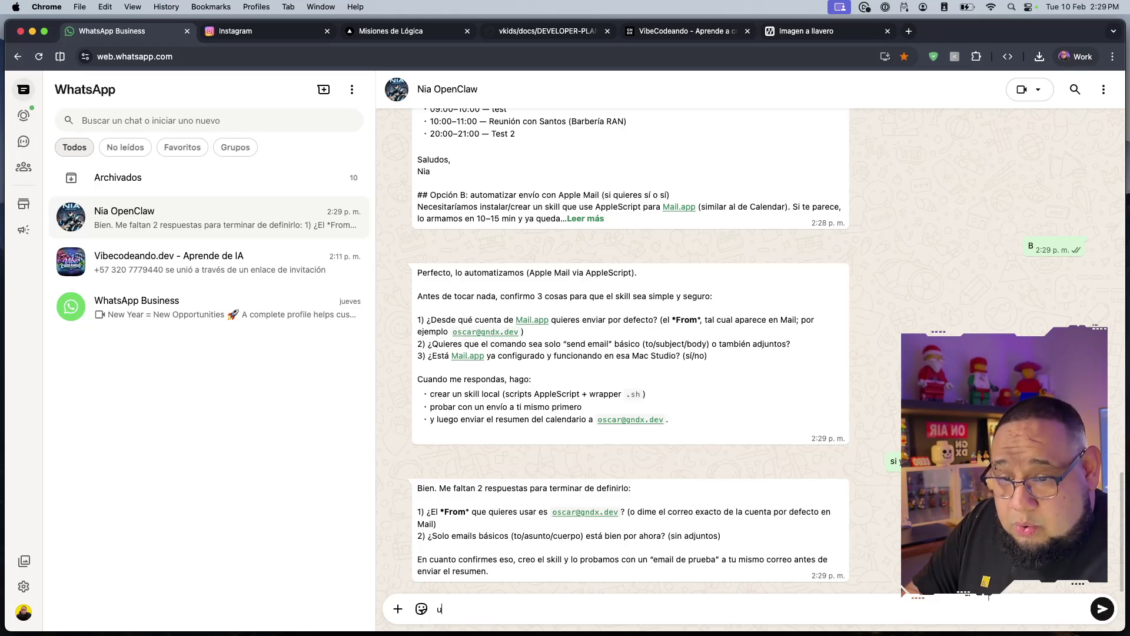
type("uenta e")
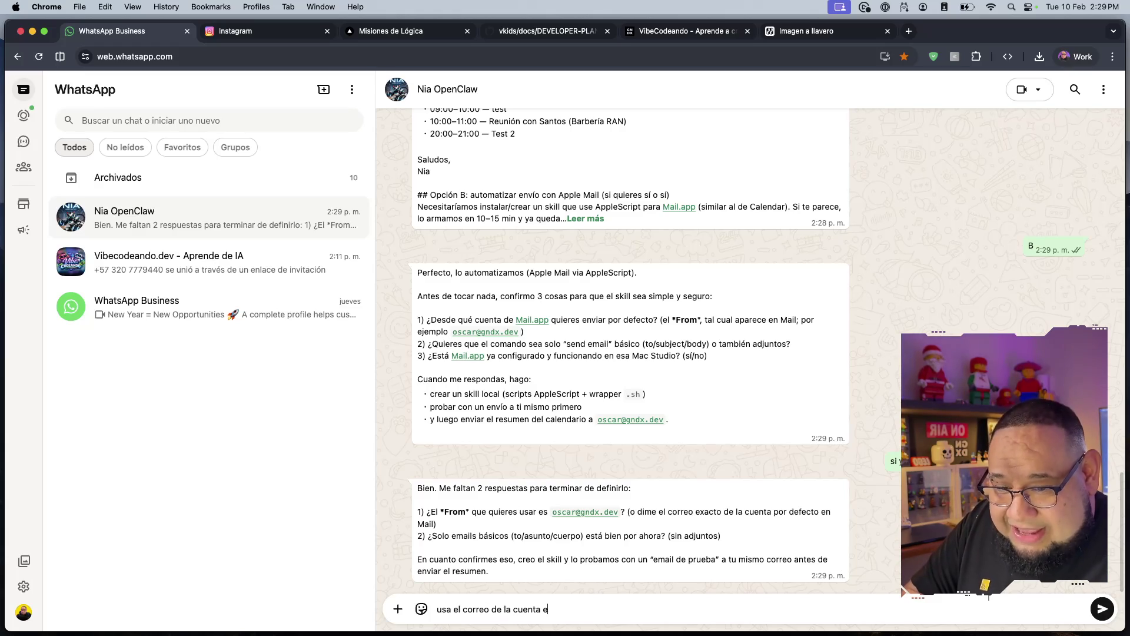
type("ten")
Tell the agent to send from the existing Mail account.
key("Return")
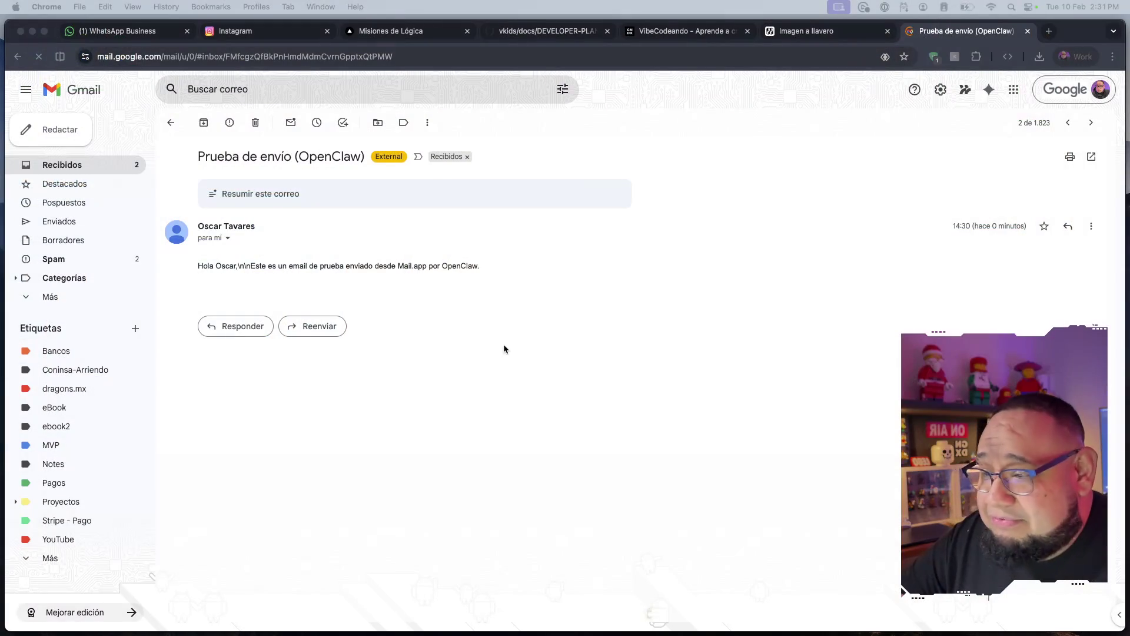
Bring the browser forward and zoom in on the test email page for reading.
left_click(481, 365)
key("super+equal")
key("super+equal")
key("super+equal")
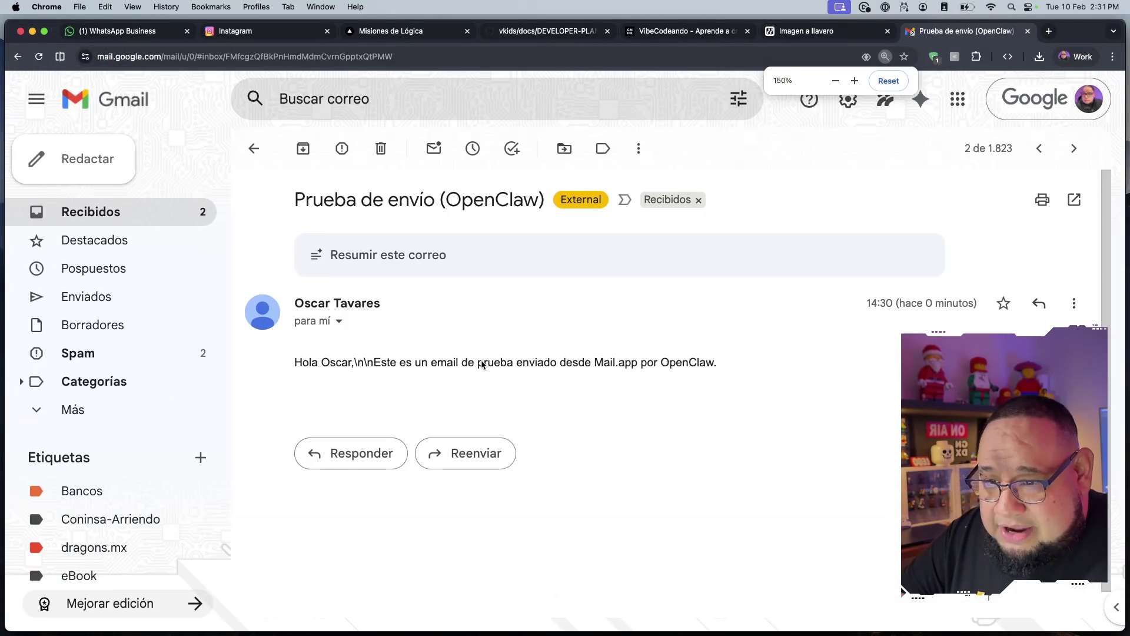
scroll(465, 353, "down", 1)
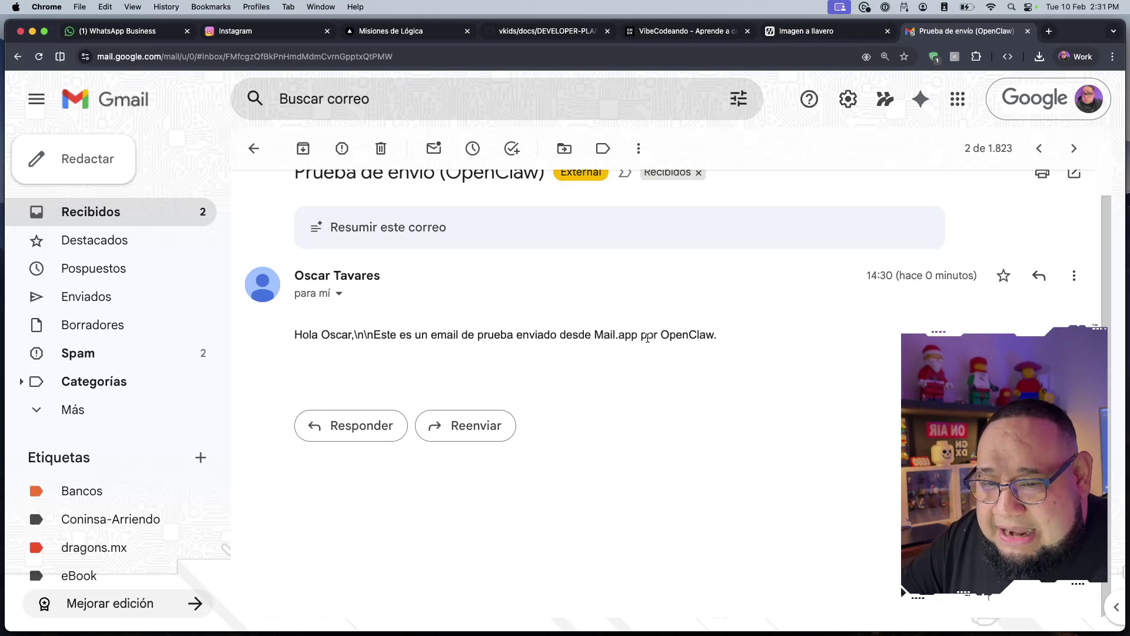
key("super+equal")
key("super+equal")
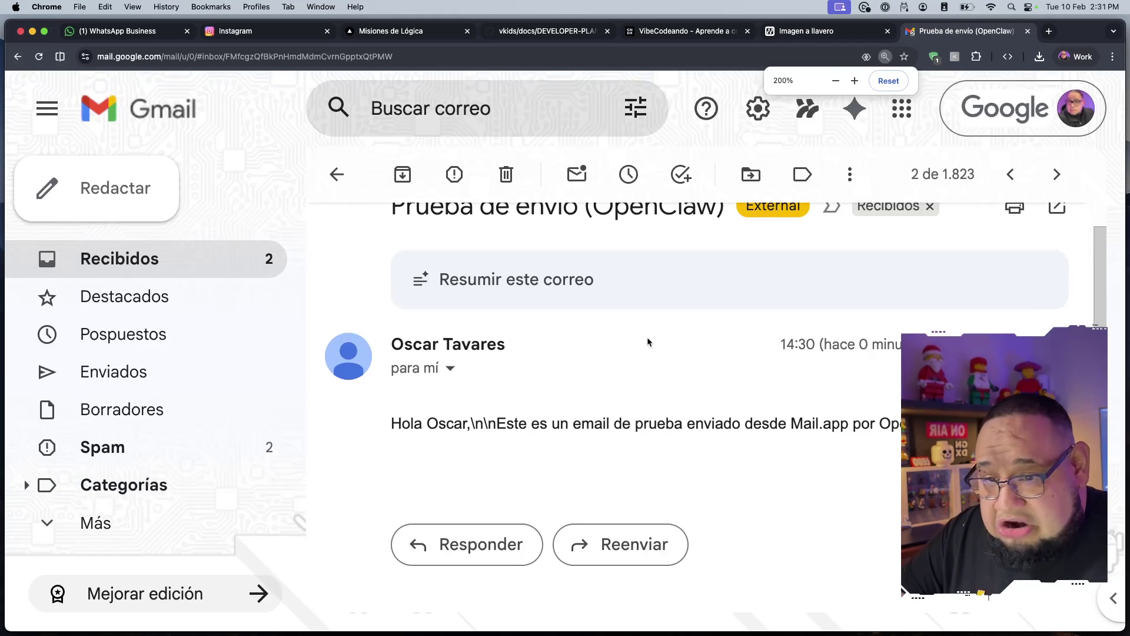
key("super+minus")
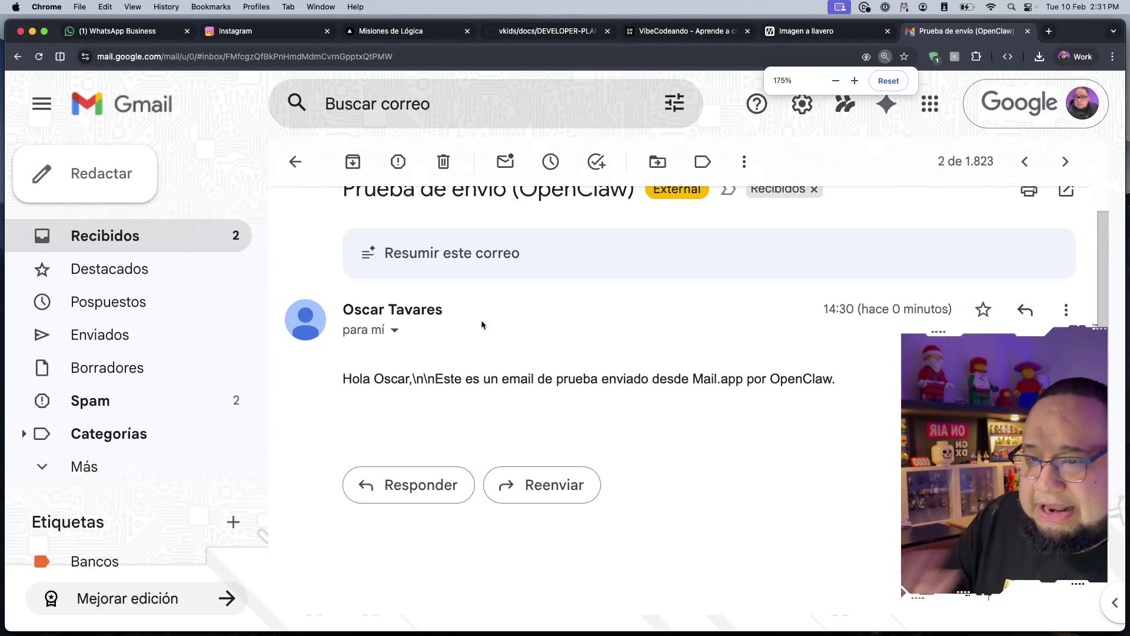
Open the 'Resumen de calendario (hoy)' email from the inbox and scroll through its body.
left_click(295, 162)
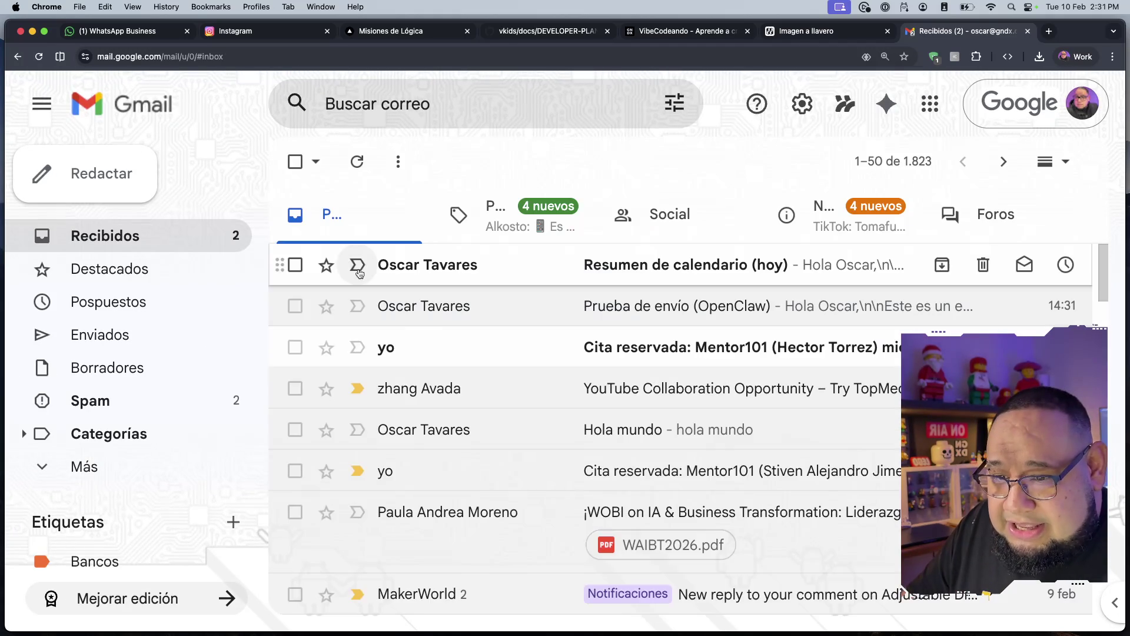
left_click(465, 263)
scroll(548, 412, "down", 1)
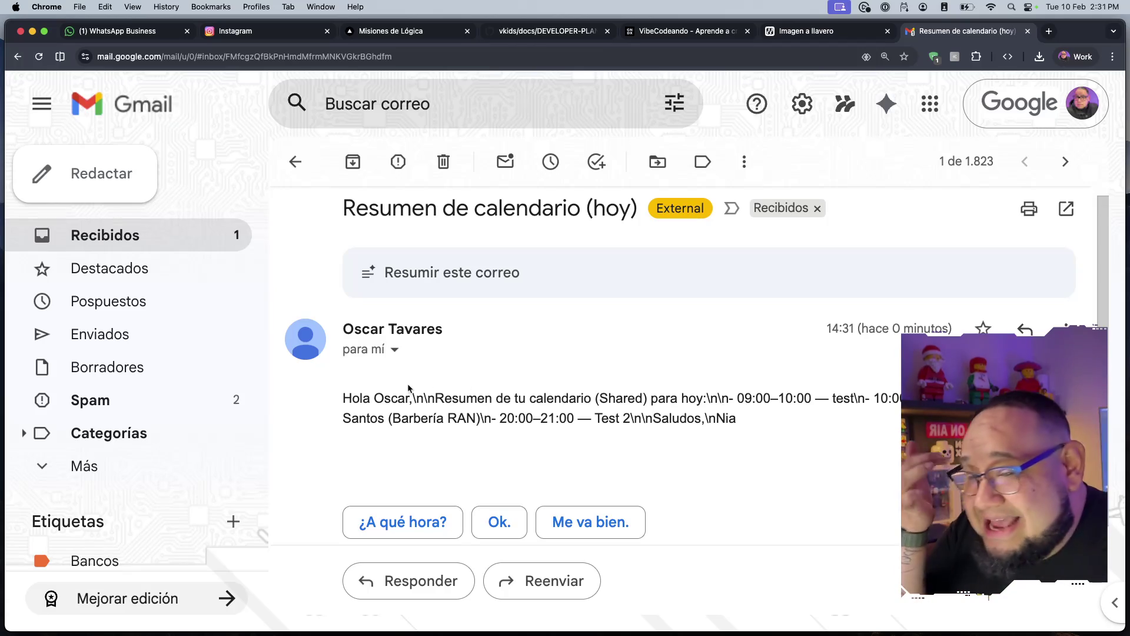
scroll(377, 264, "up", 1)
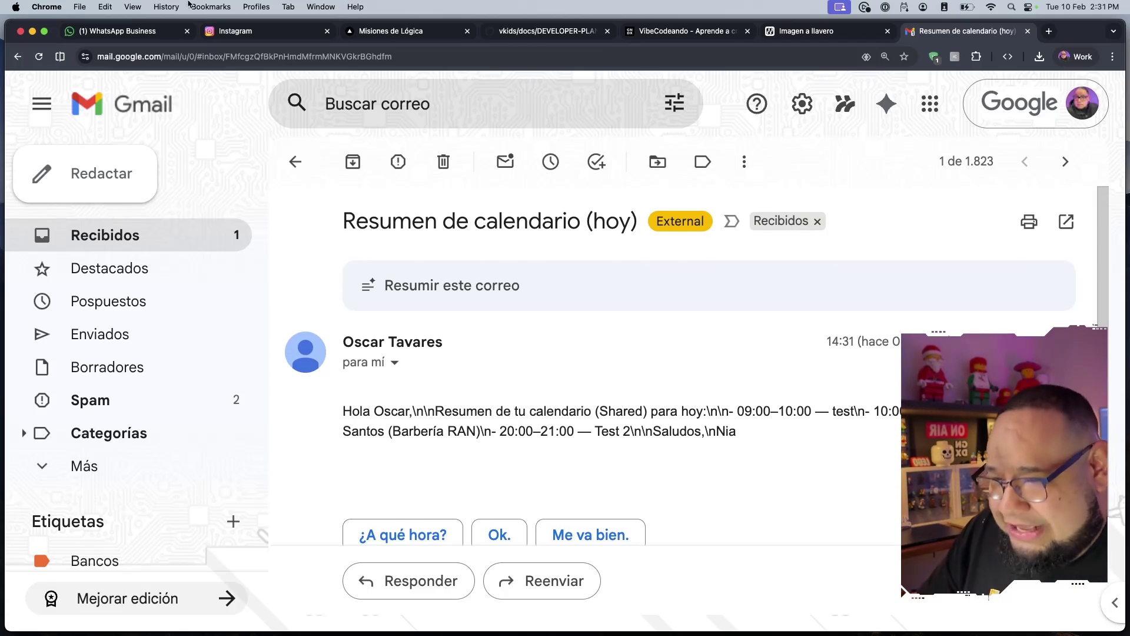
left_click(83, 31)
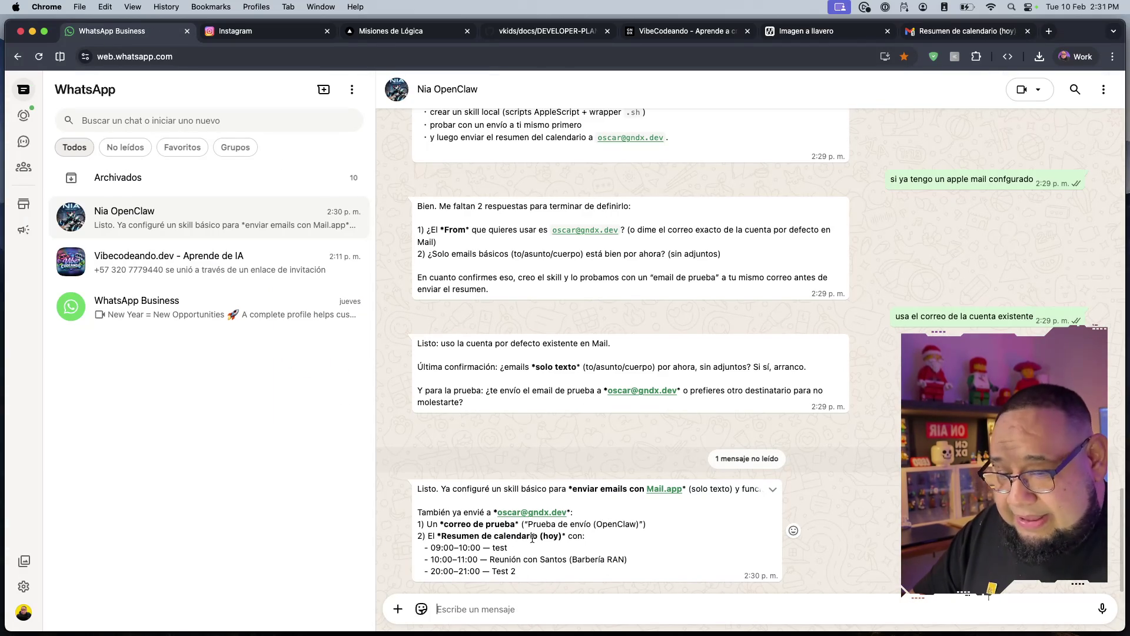
Tell the agent on WhatsApp that the line breaks don't work and to send emails as plain text only ('envialos solo texto plano').
type("Estas envi")
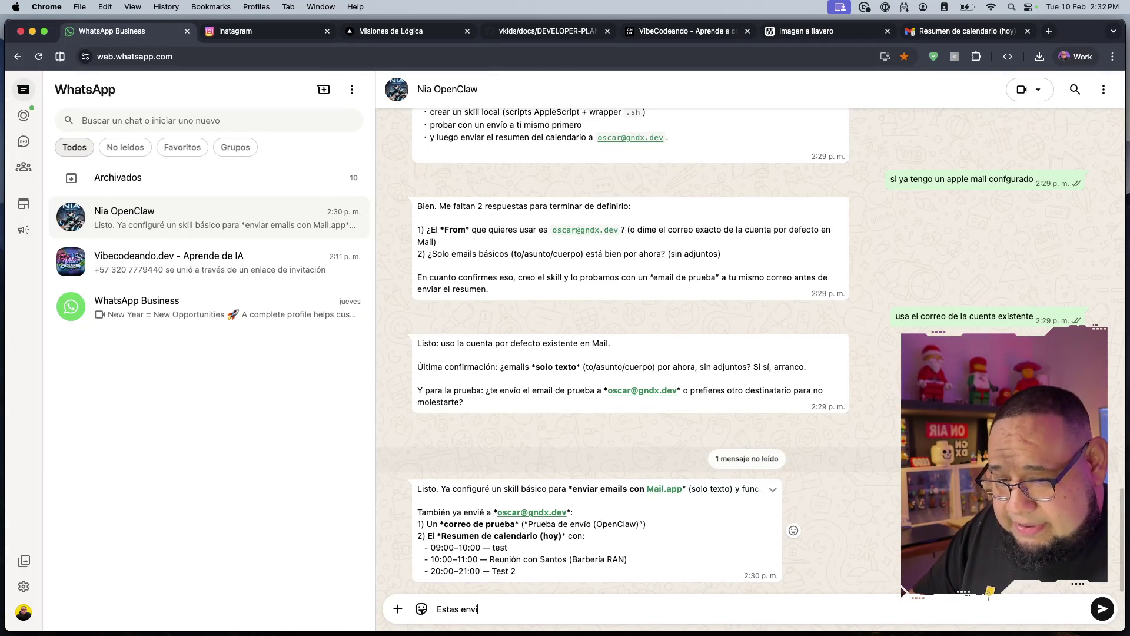
type("sea formato ")
type(" pero n")
key("BackSpace")
key("BackSpace")
type("se par")
key("BackSpace")
key("BackSpace")
type("sean no fu")
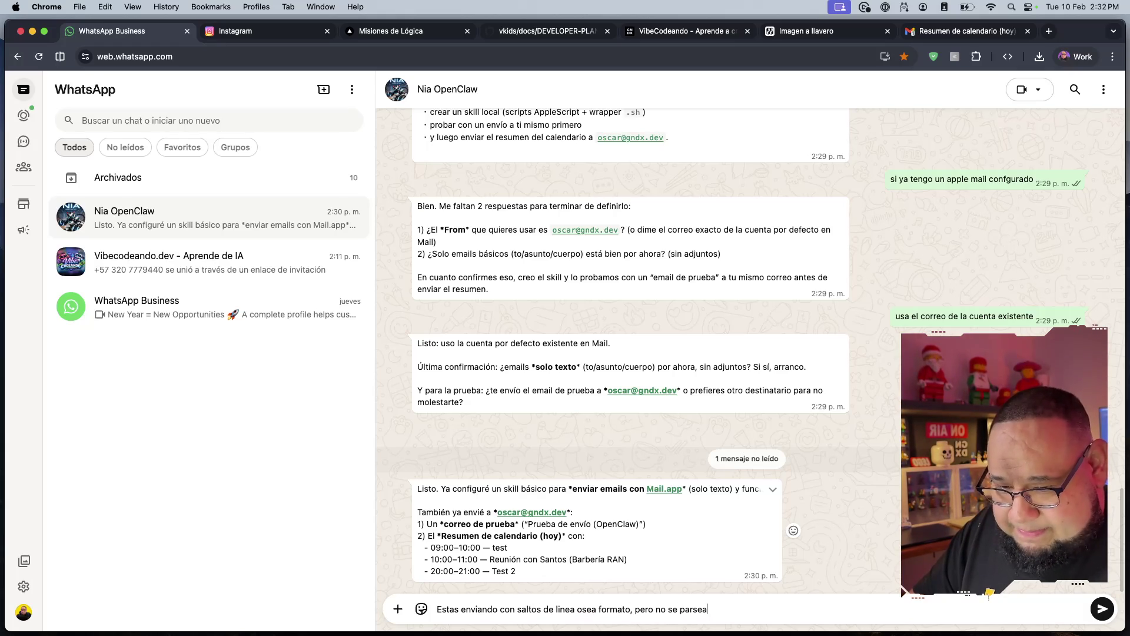
key("BackSpace")
key("BackSpace")
key("BackSpace")
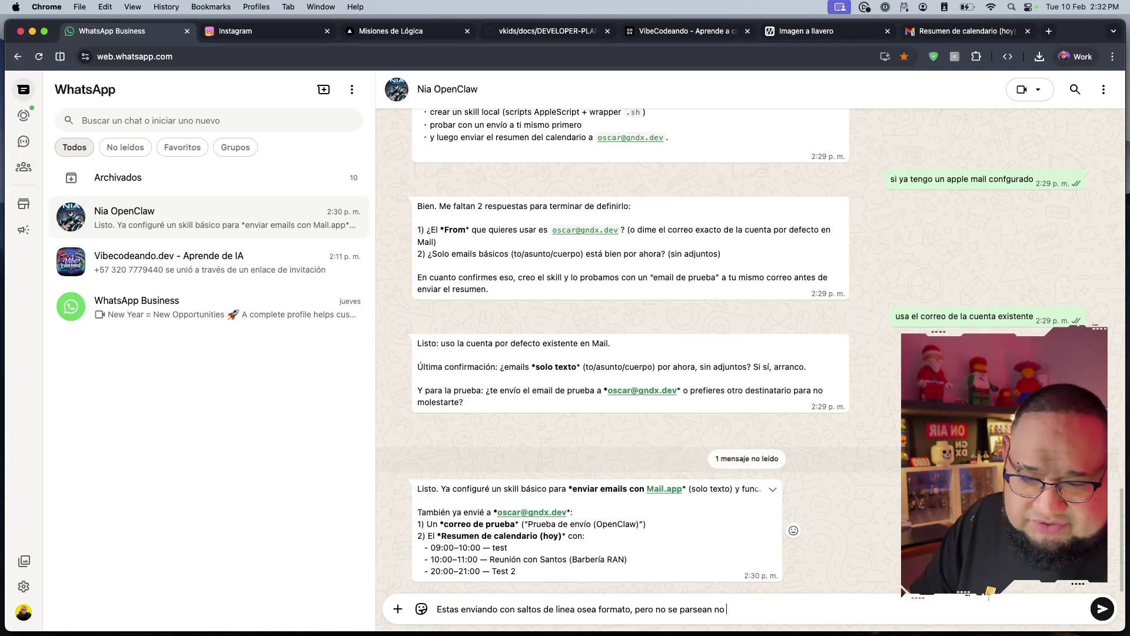
type("funci")
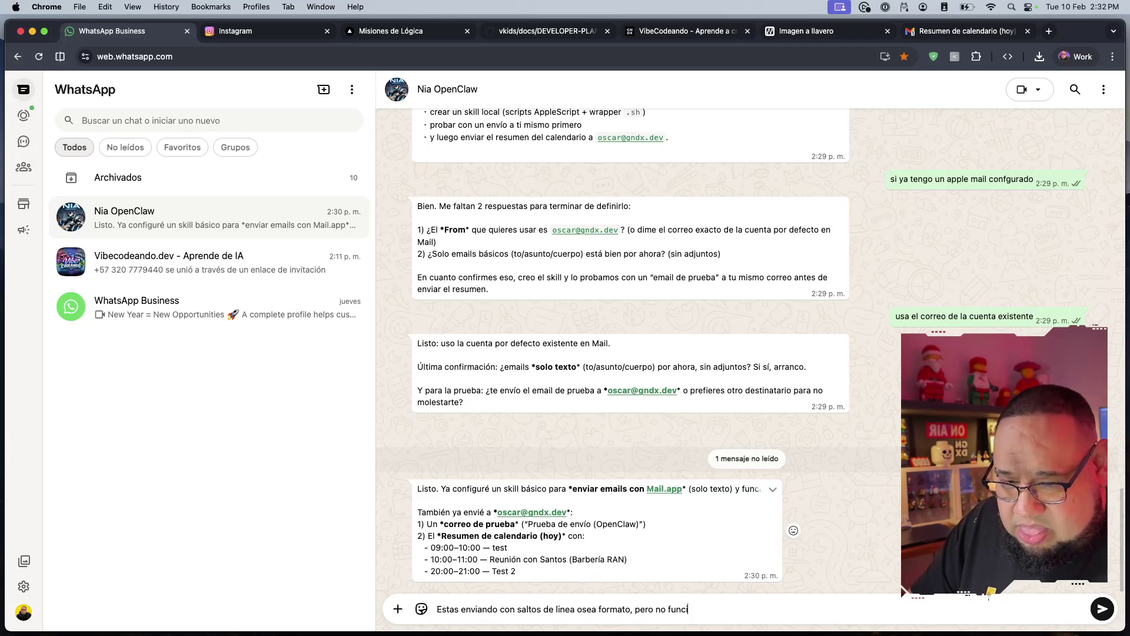
type("onnan, env")
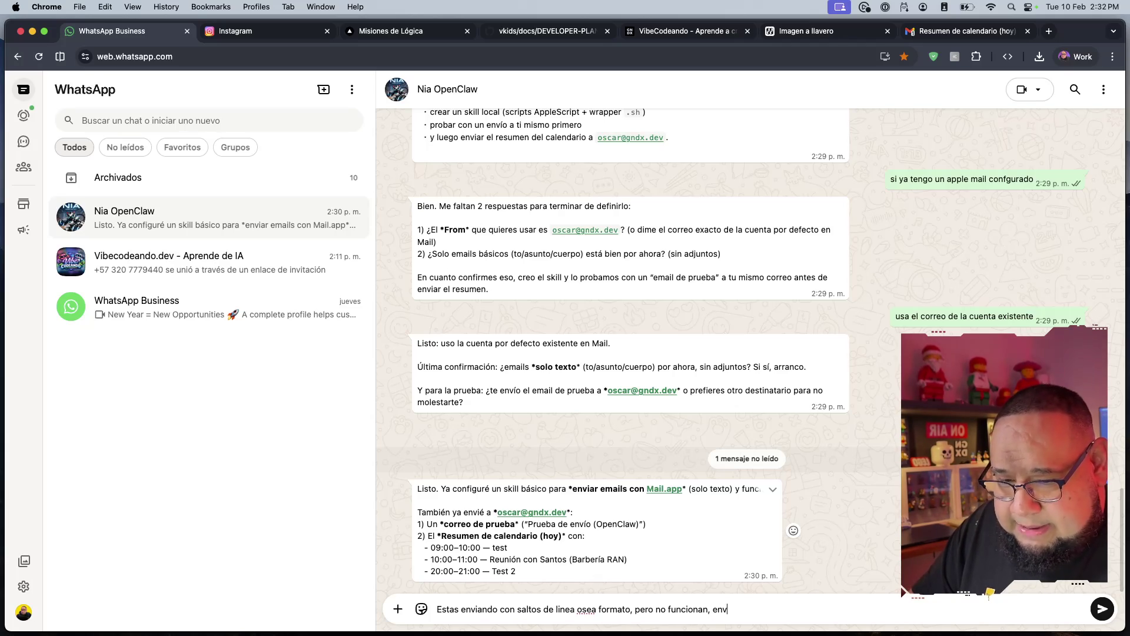
type("ialos solo texto plano")
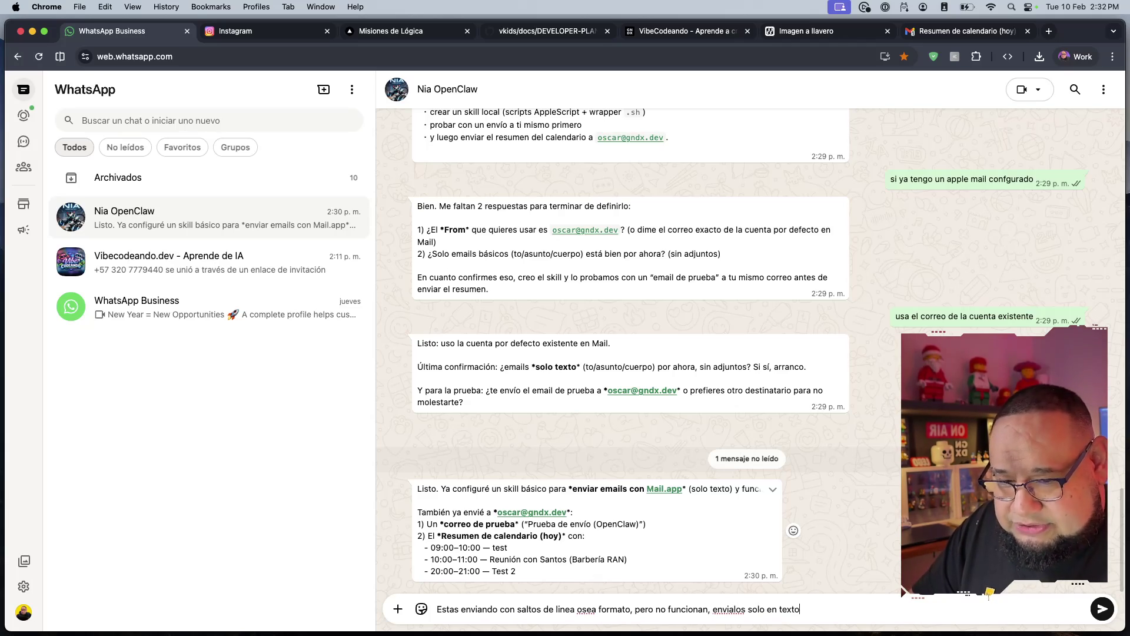
key("Return")
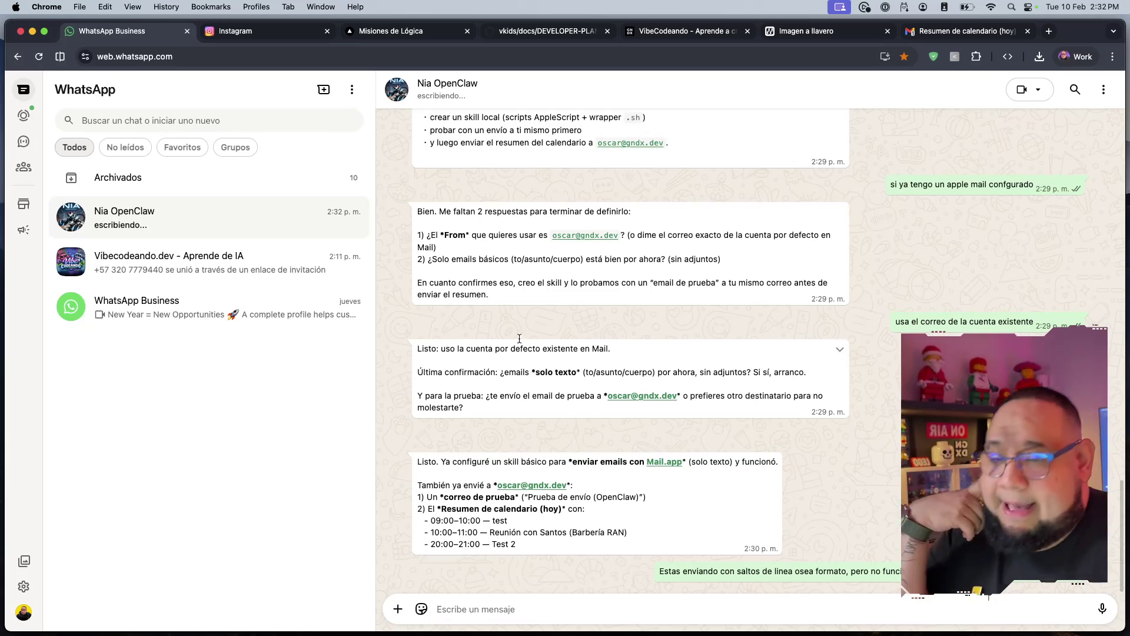
Inspect the calendar summary email in Gmail, selecting the literal line-break characters and body text.
left_click(959, 31)
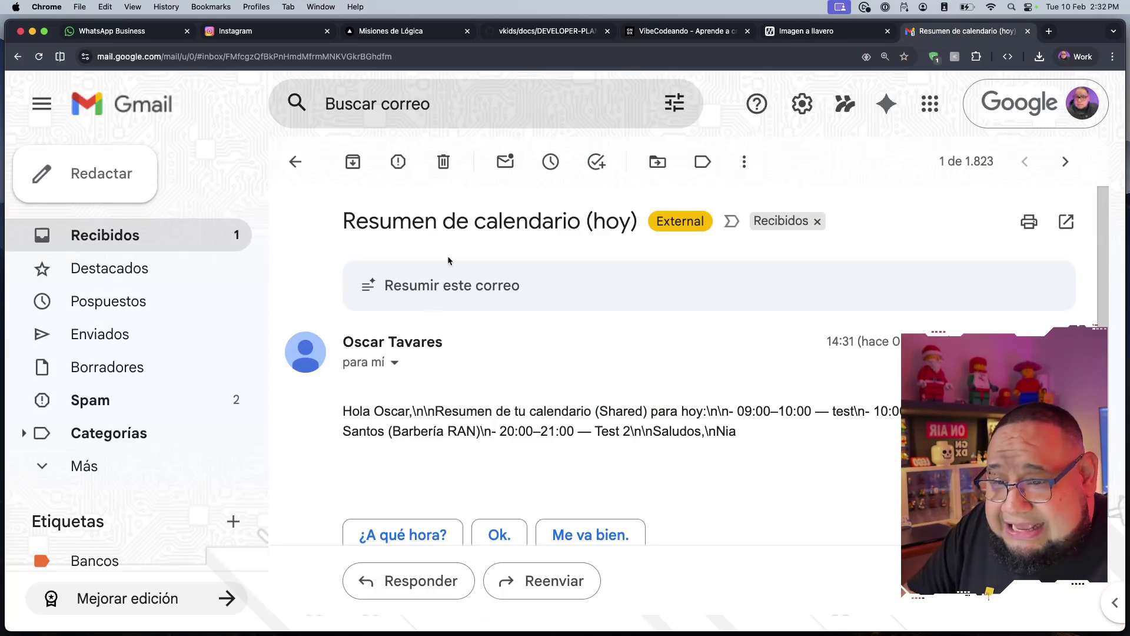
scroll(498, 392, "down", 3)
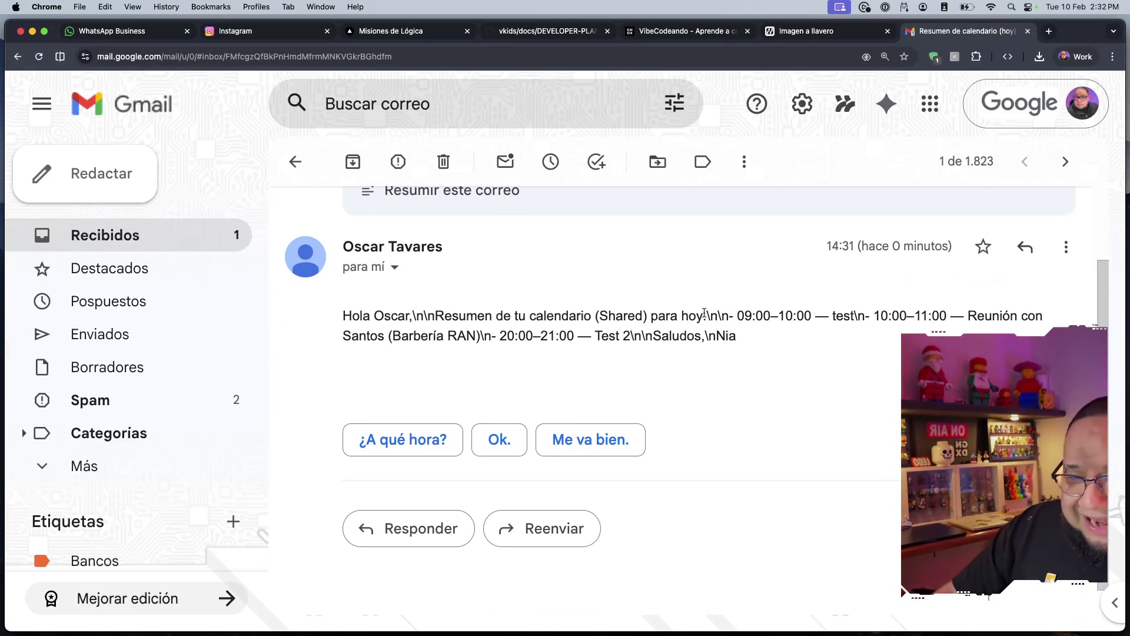
left_click_drag(704, 316, 736, 316)
left_click(741, 333)
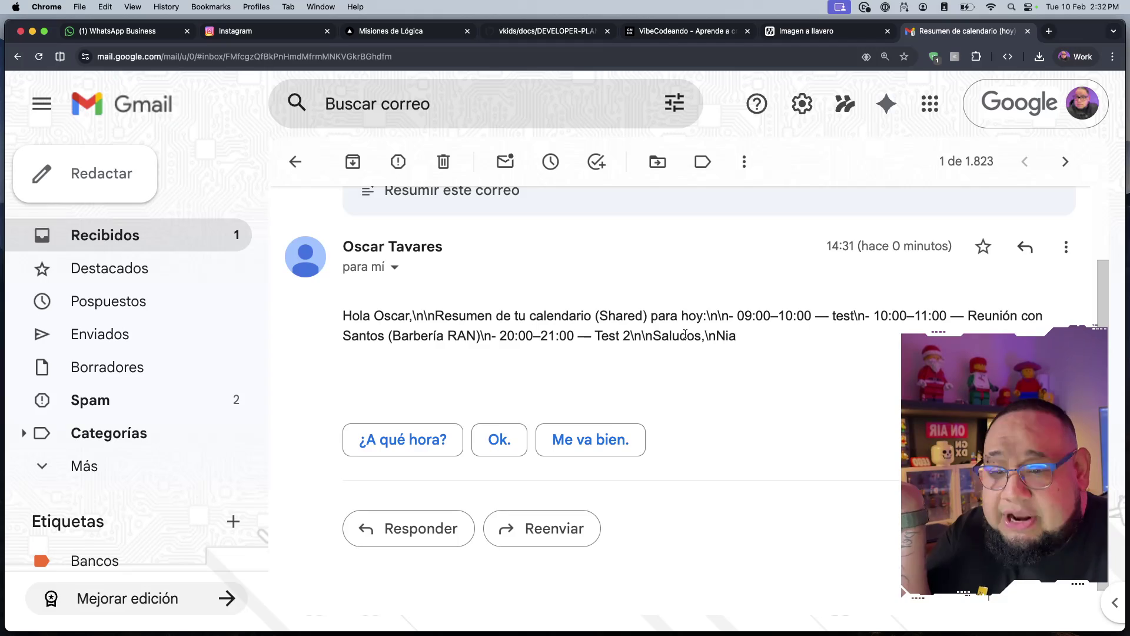
left_click_drag(739, 337, 346, 321)
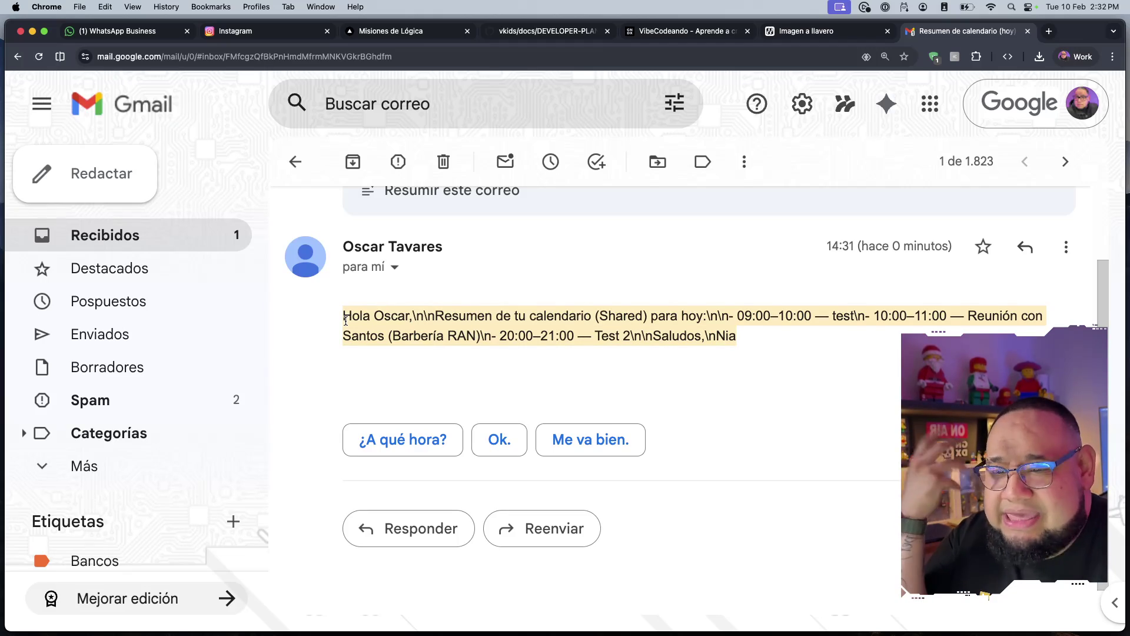
scroll(410, 295, "left", 5)
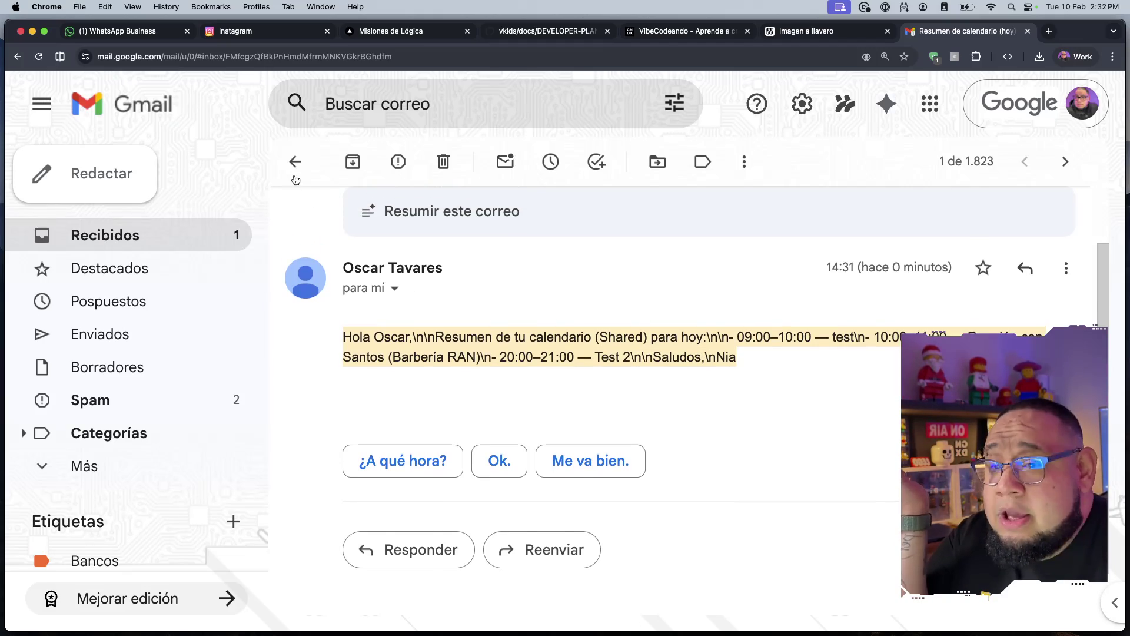
Read the 'Prueba de envío (OpenClaw)' test email, then return to the WhatsApp chat.
left_click(450, 312)
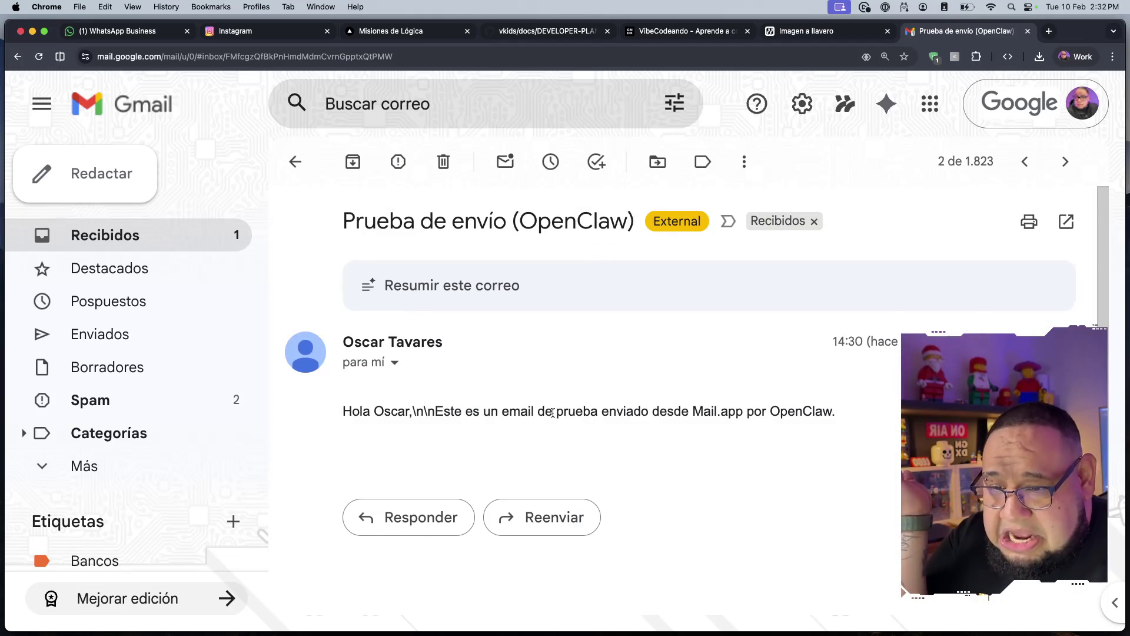
scroll(419, 359, "down", 2)
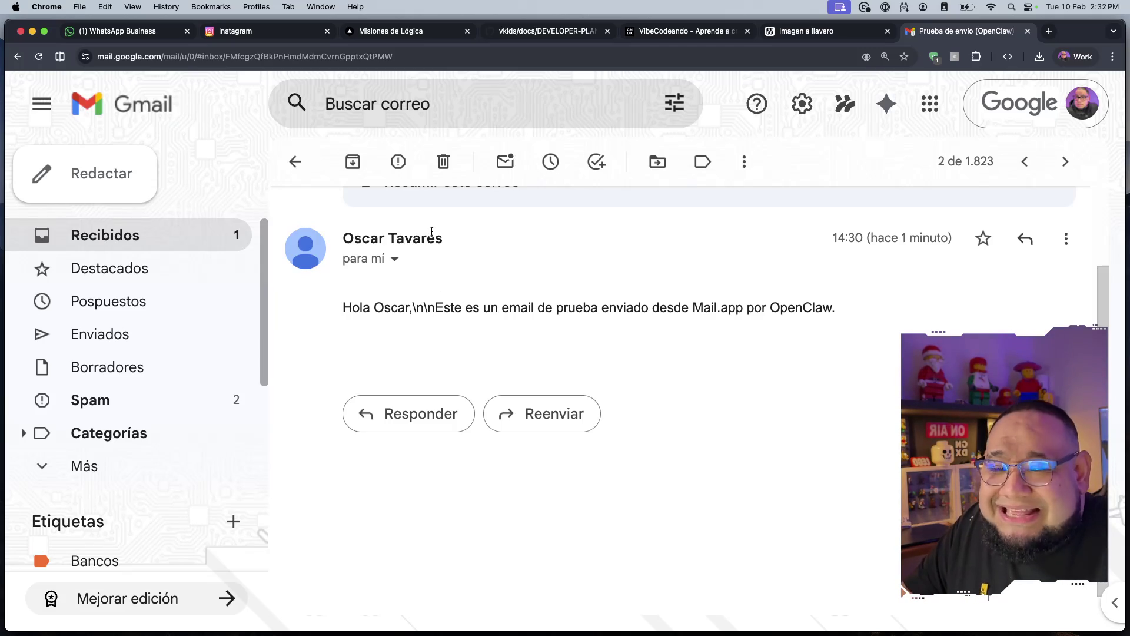
key("super+1")
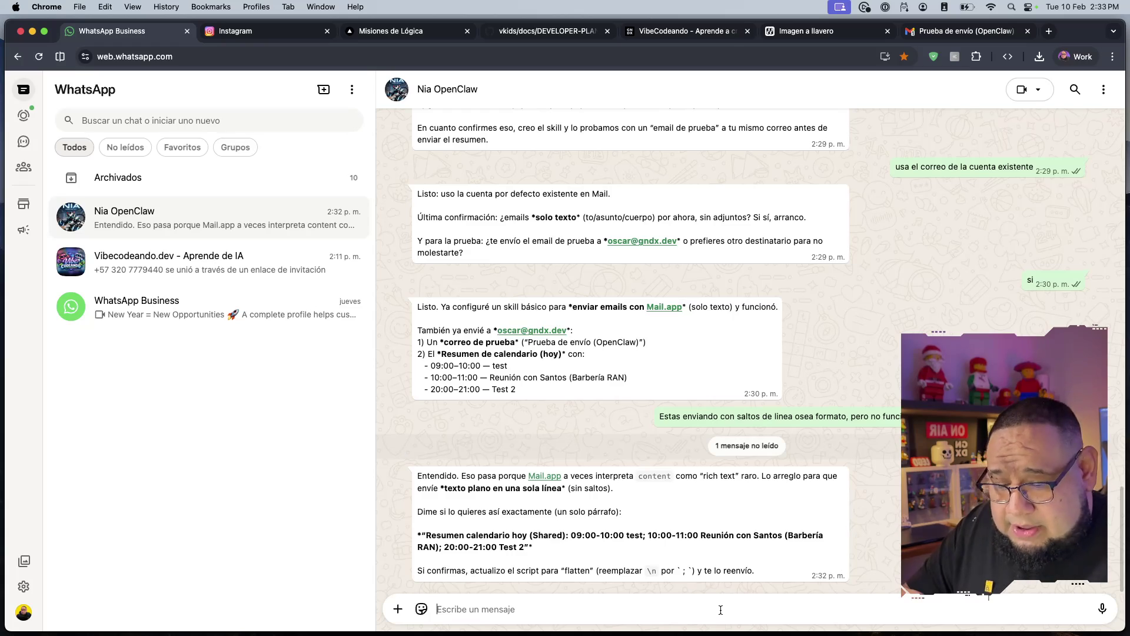
Reply 'ok reenvia o mejor…' approving the resend as plain-text summaries, then await the agent's confirmation.
type("ok reevia")
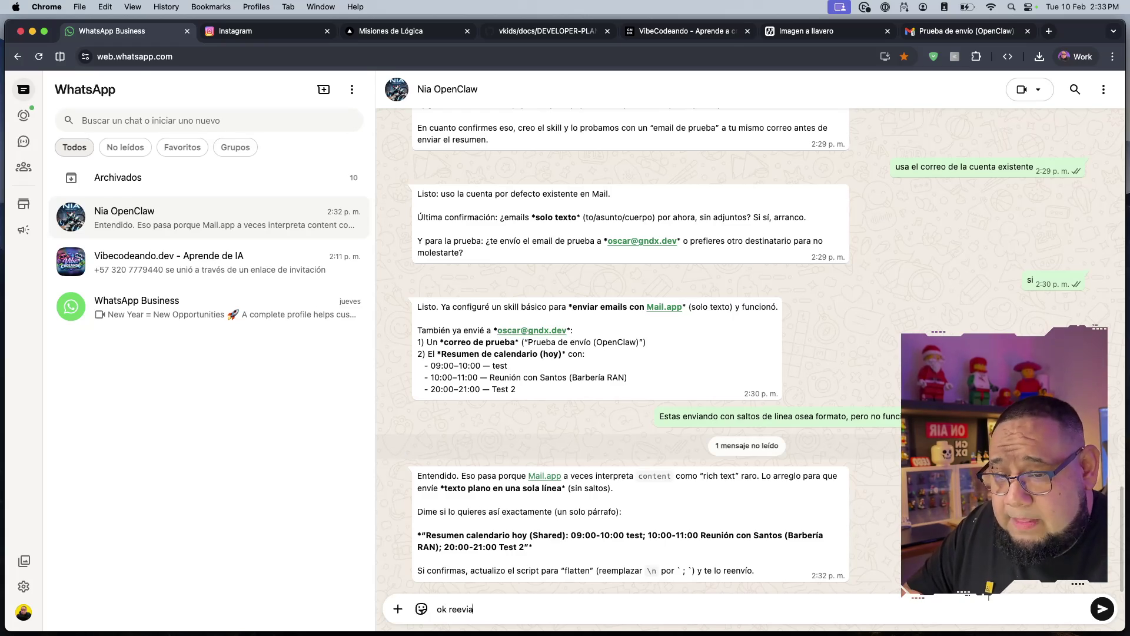
key("BackSpace")
key("BackSpace")
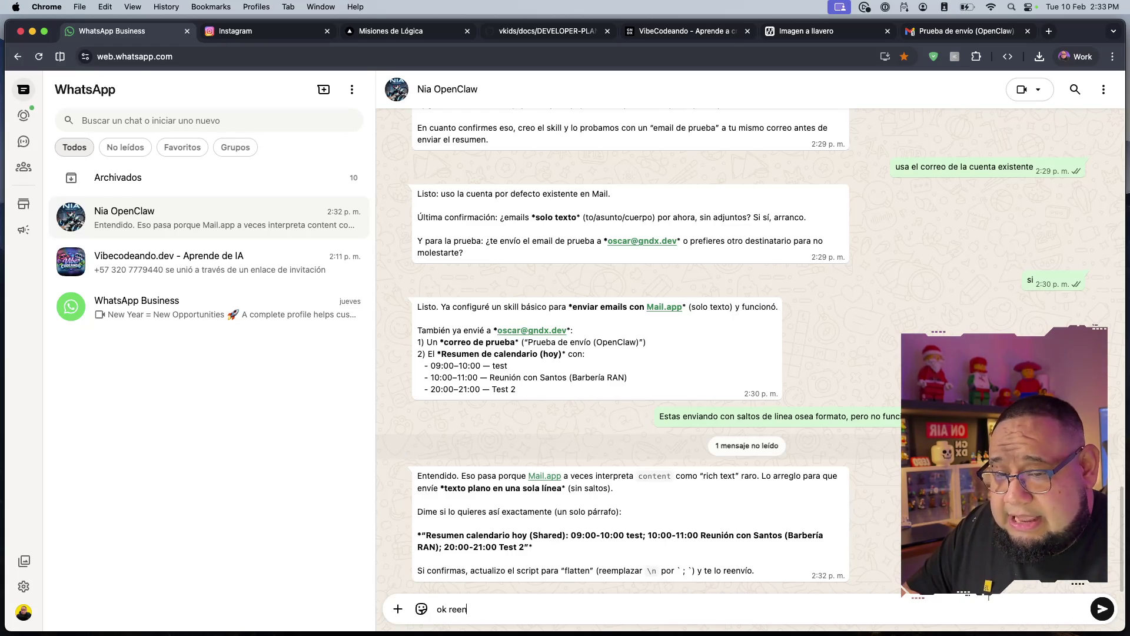
type("nvia o g")
key("BackSpace")
type("mejor ")
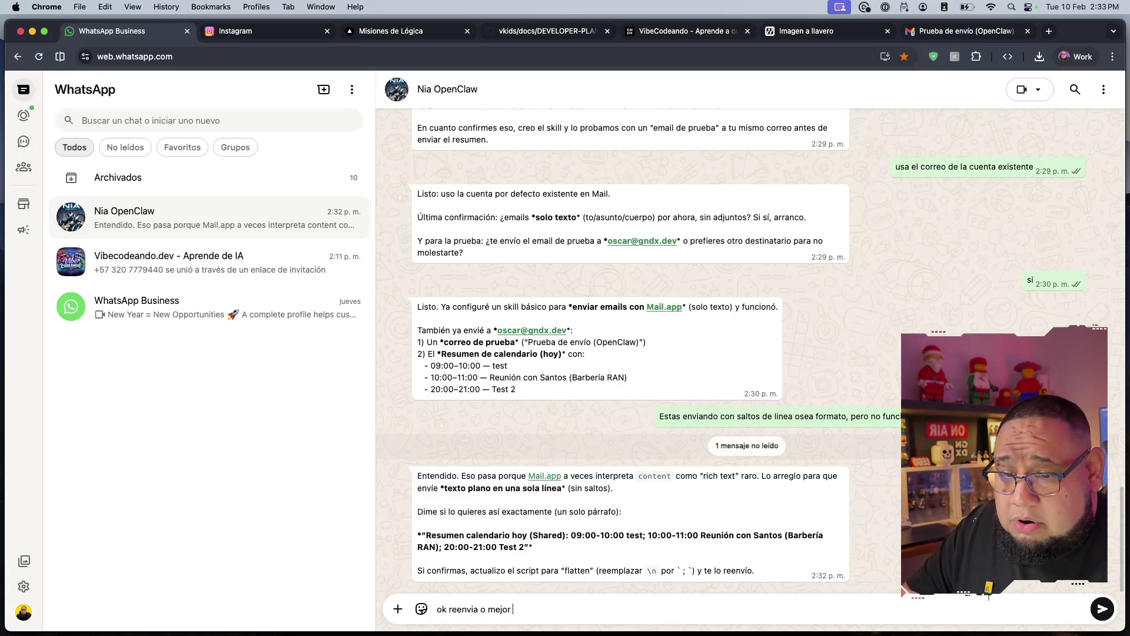
type("a resumentes en te")
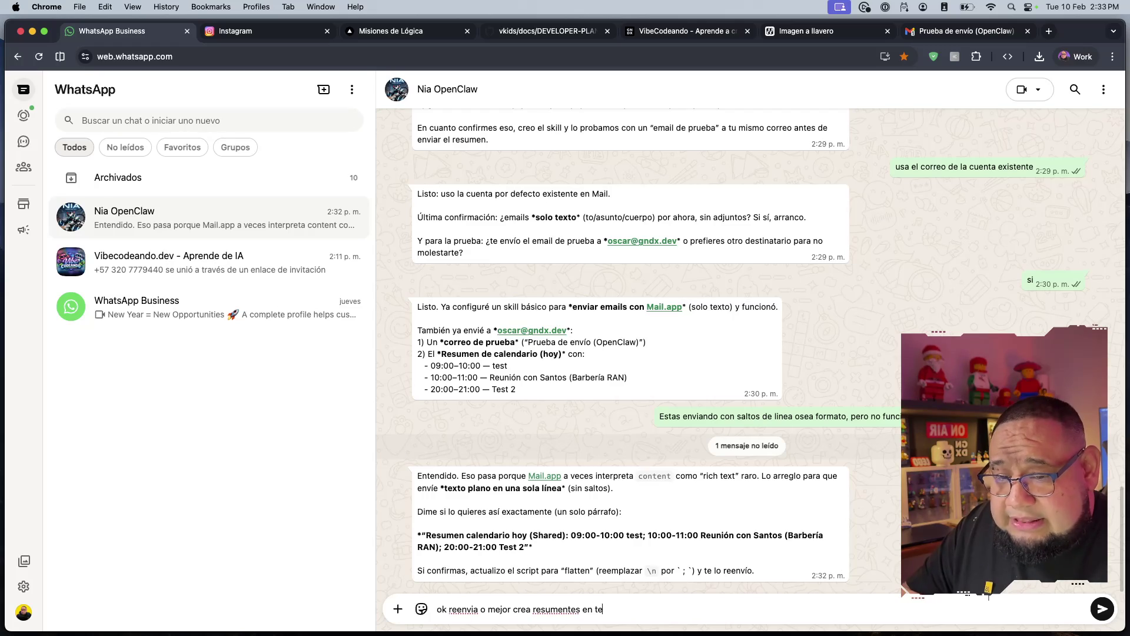
type("xtoso solo ")
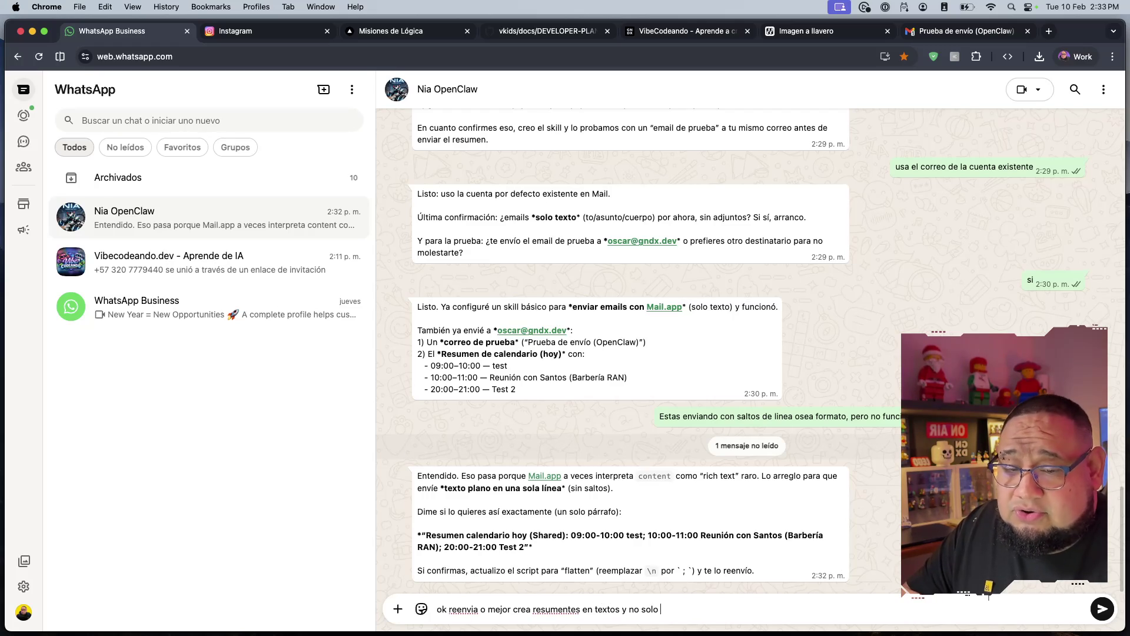
type("el tex sobre de fecha")
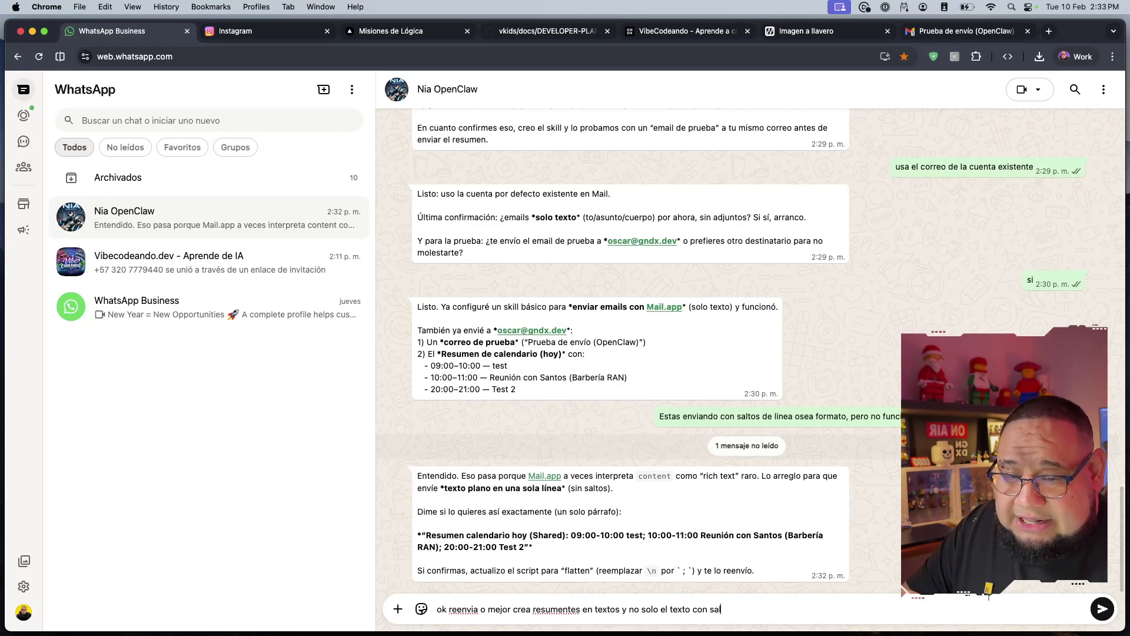
key("Return")
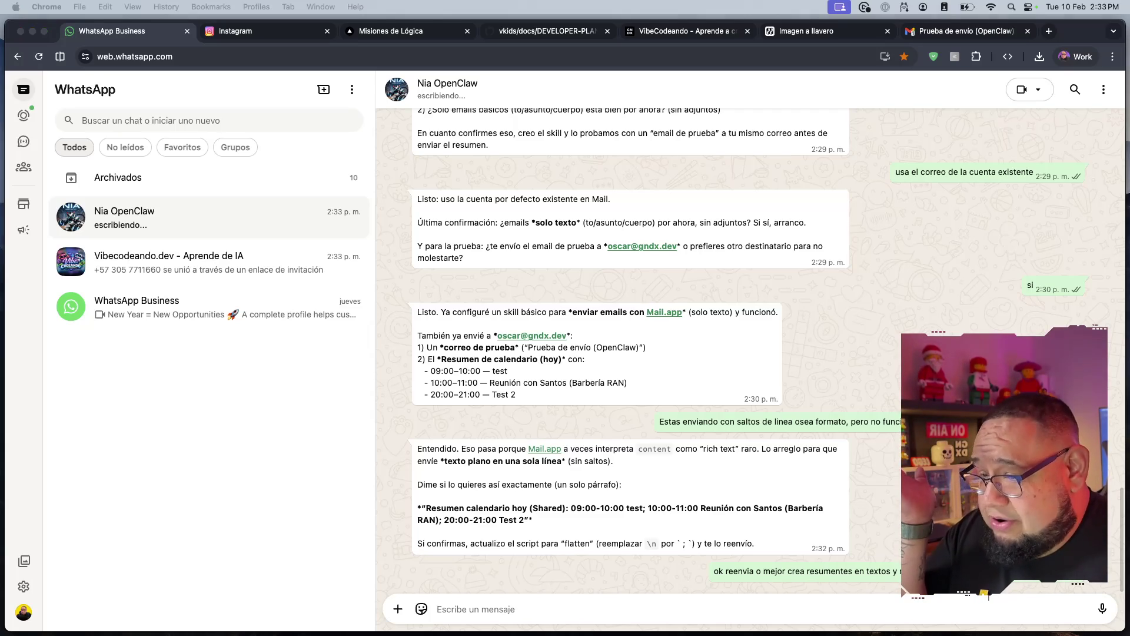
key("ctrl+Up")
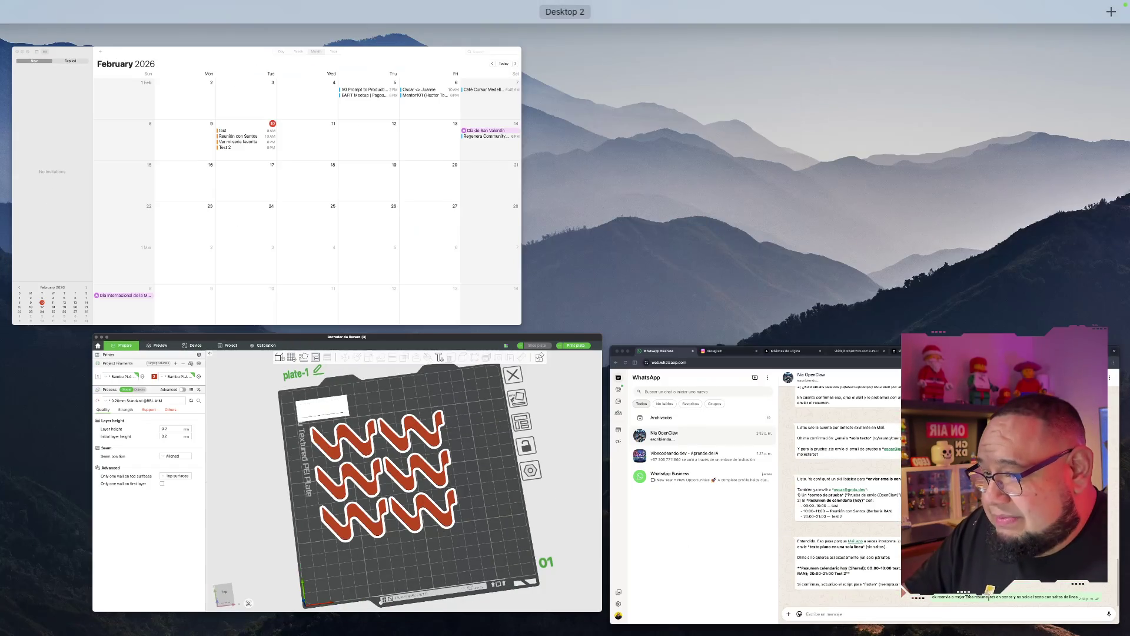
key("ctrl+Up")
key("ctrl+Up")
key("ctrl+Up")
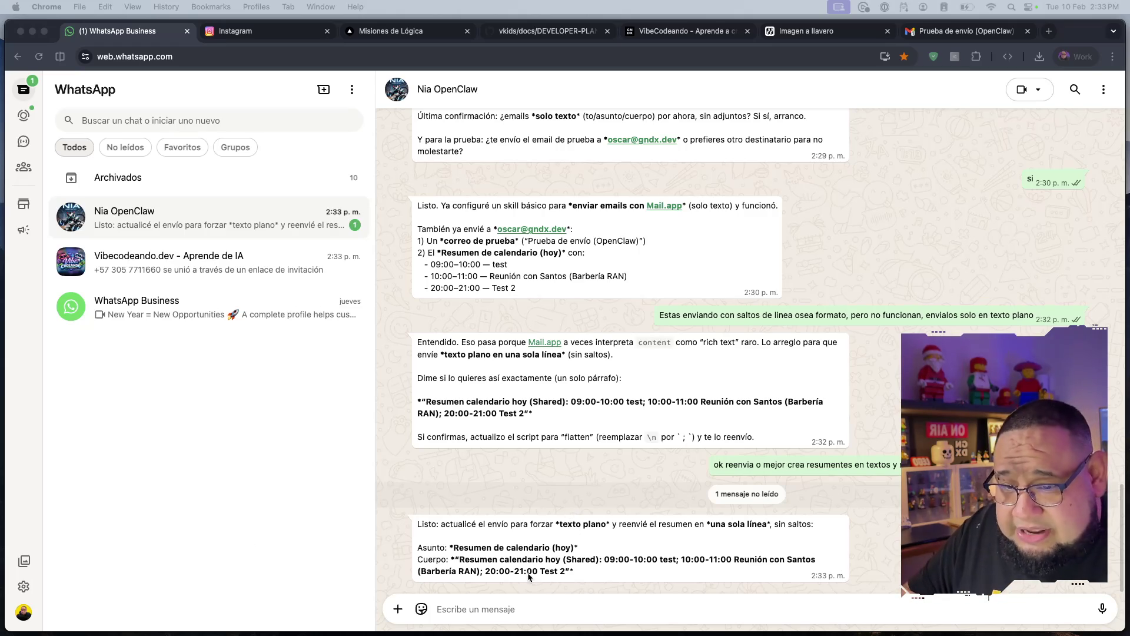
key("ctrl+Up")
key("ctrl+Up")
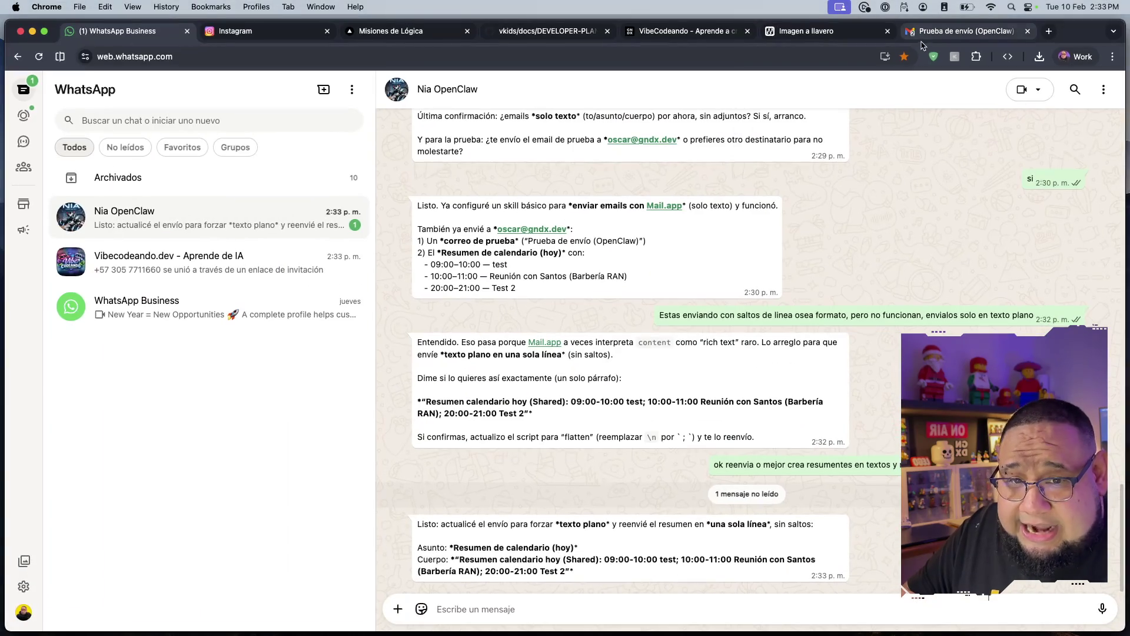
Open 'Resumen de calendario (hoy)' in Gmail, view the newest single-line message and dismiss the translation offer.
left_click(920, 25)
left_click(189, 242)
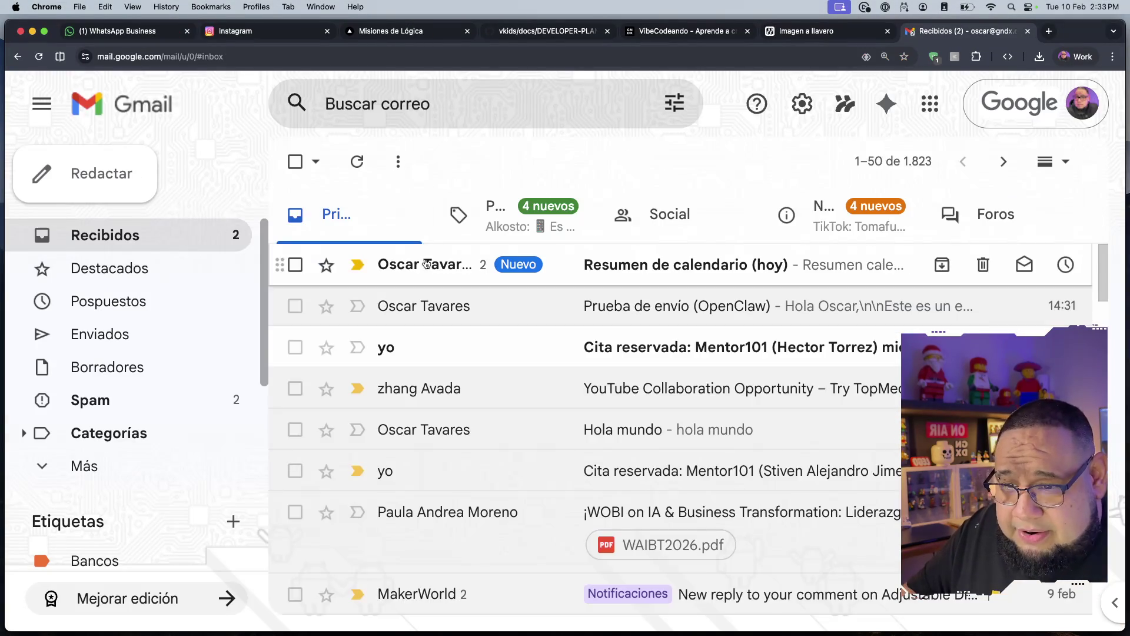
left_click(415, 261)
scroll(553, 435, "down", 3)
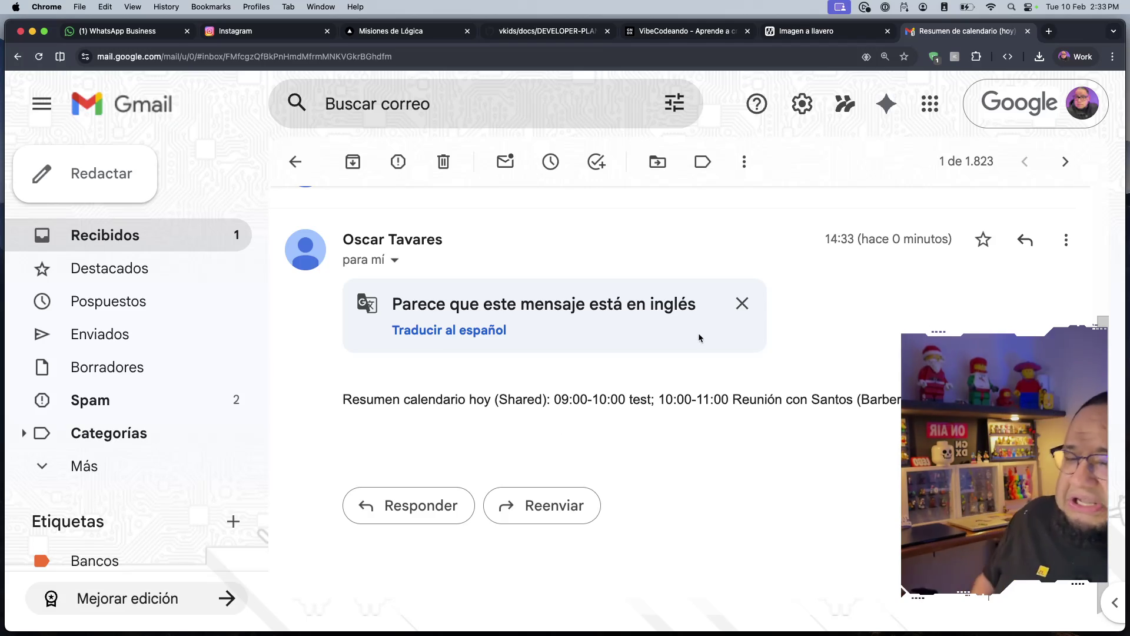
left_click(742, 304)
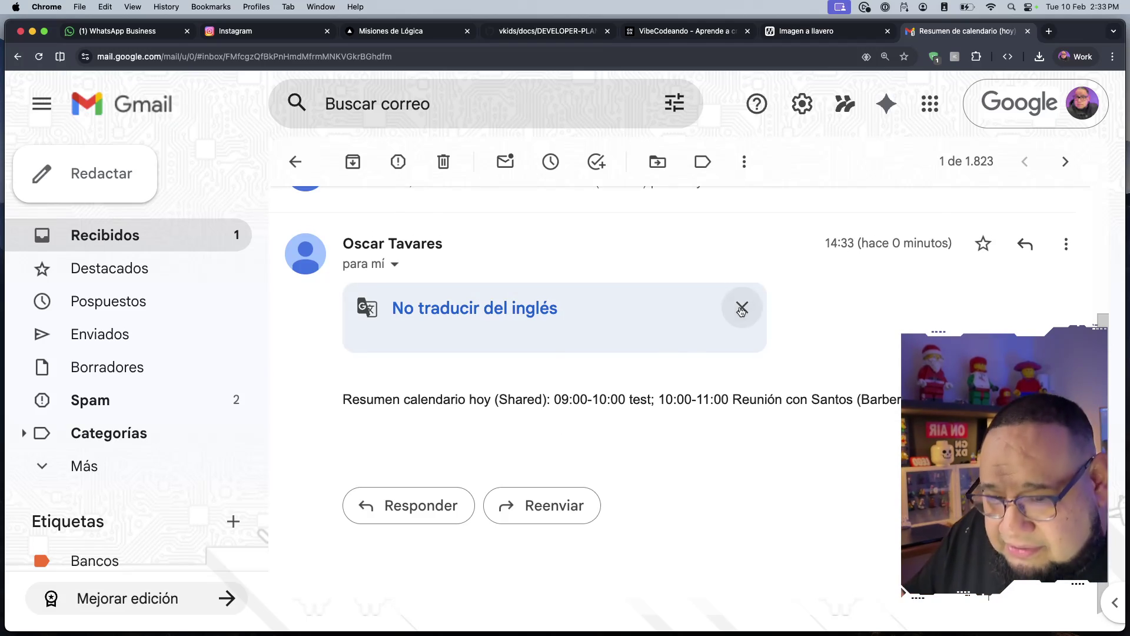
left_click(741, 307)
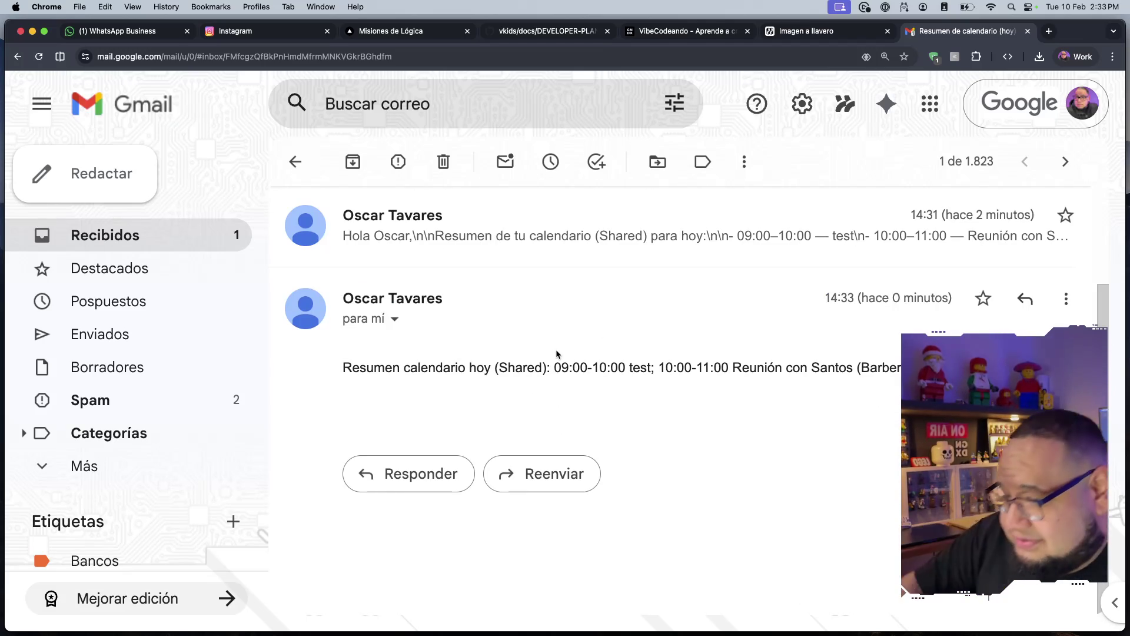